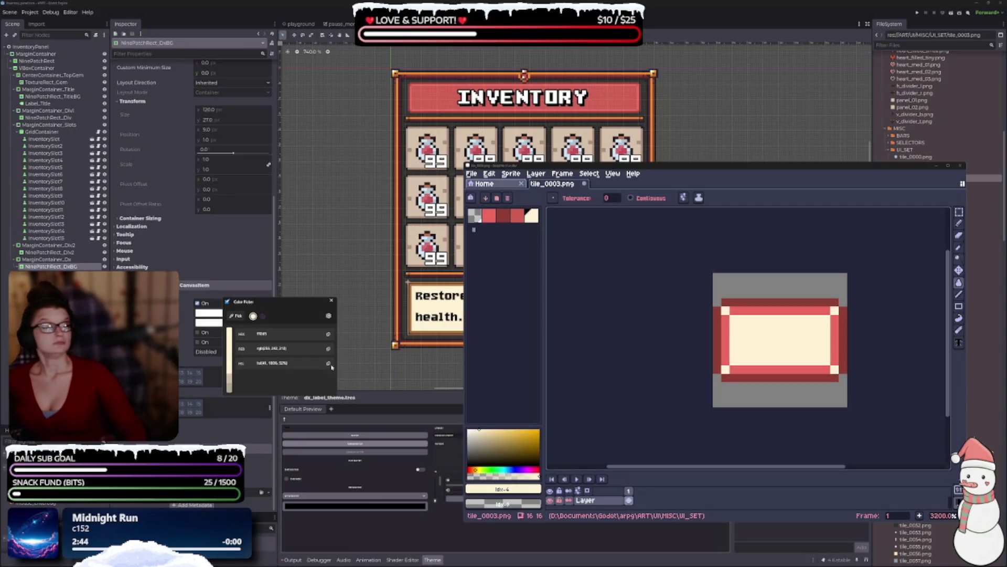
Step: Pick a custom beige, add it to the palette, and bucket-fill the tile's pink inner ring with it
{"action": "left_click_drag", "start_coordinate": [486, 429], "coordinate": [455, 428]}
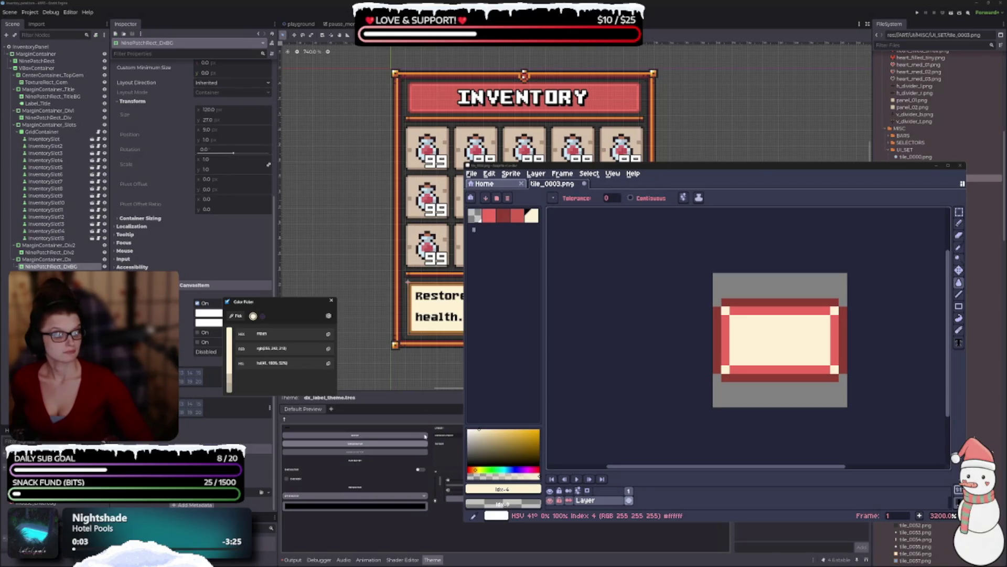
{"action": "left_click", "coordinate": [532, 215]}
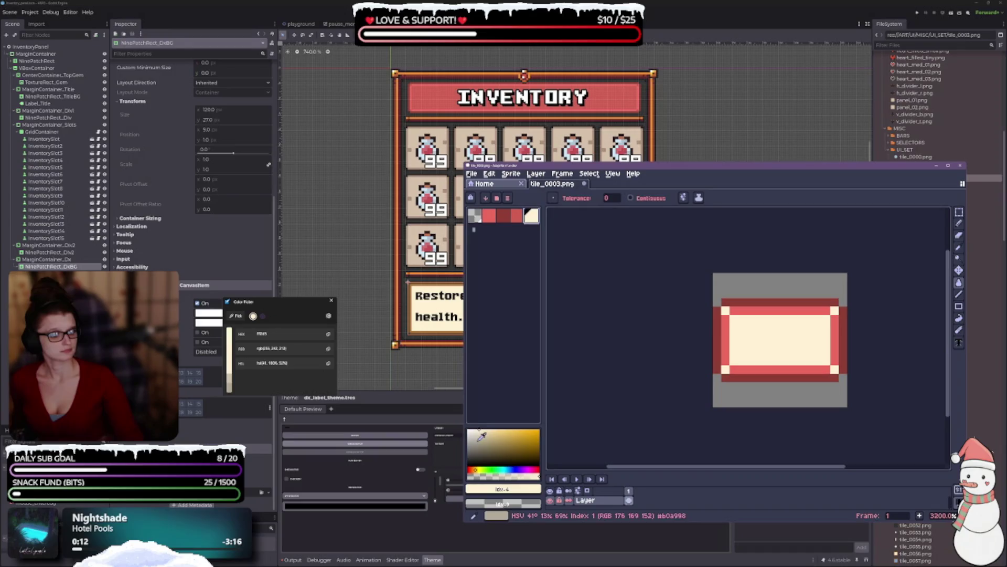
{"action": "left_click", "coordinate": [960, 284]}
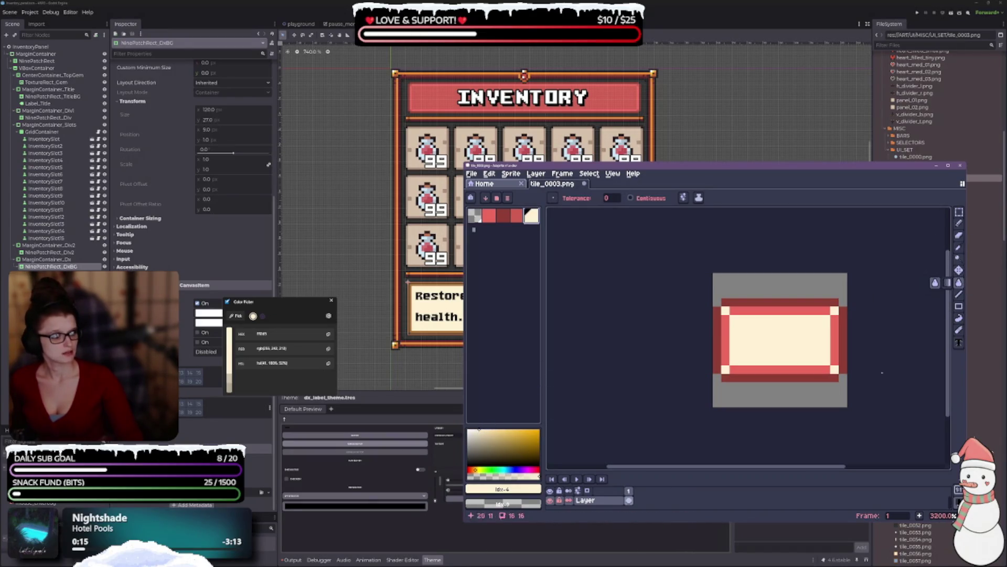
{"action": "left_click", "coordinate": [479, 434]}
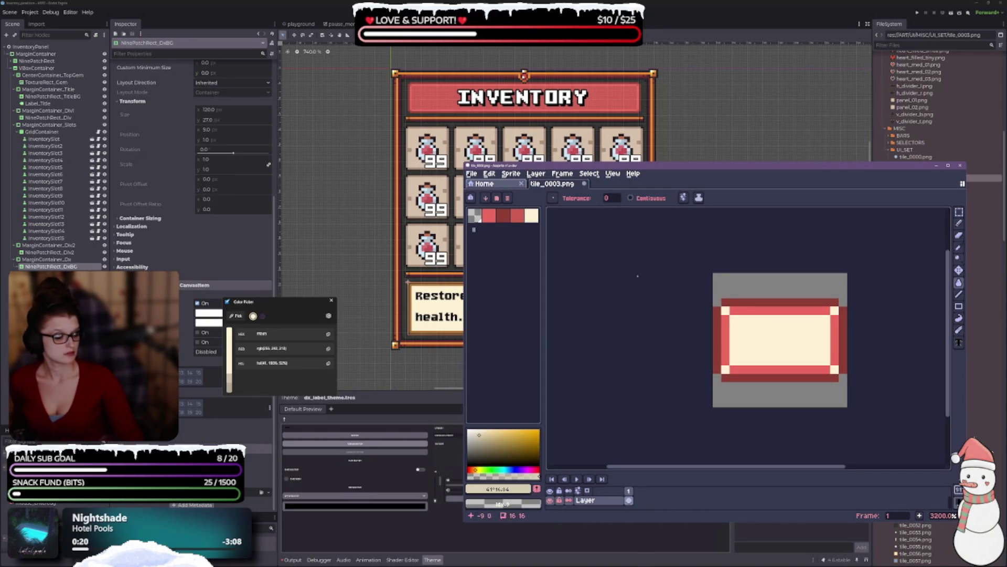
{"action": "left_click", "coordinate": [536, 489]}
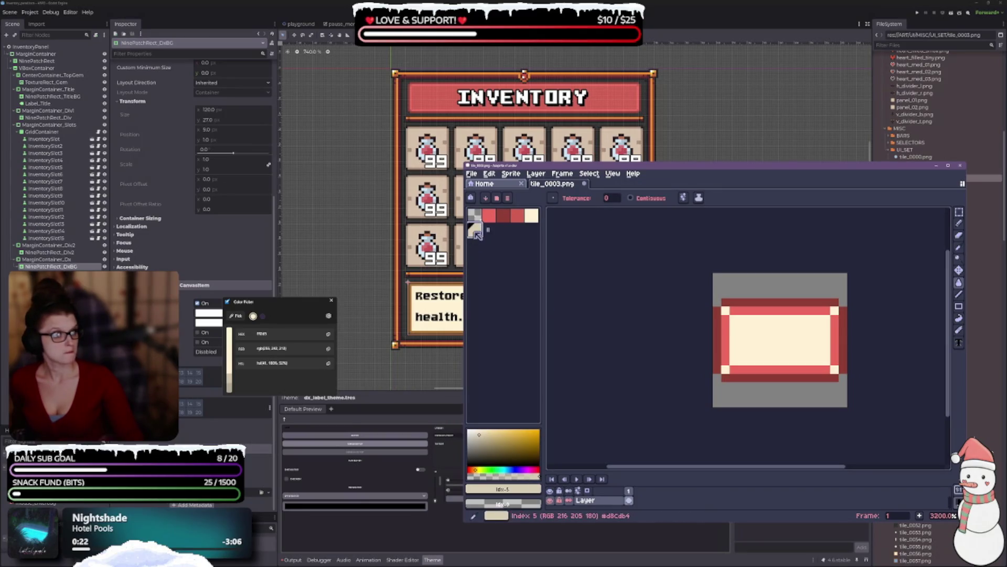
{"action": "left_click", "coordinate": [775, 311]}
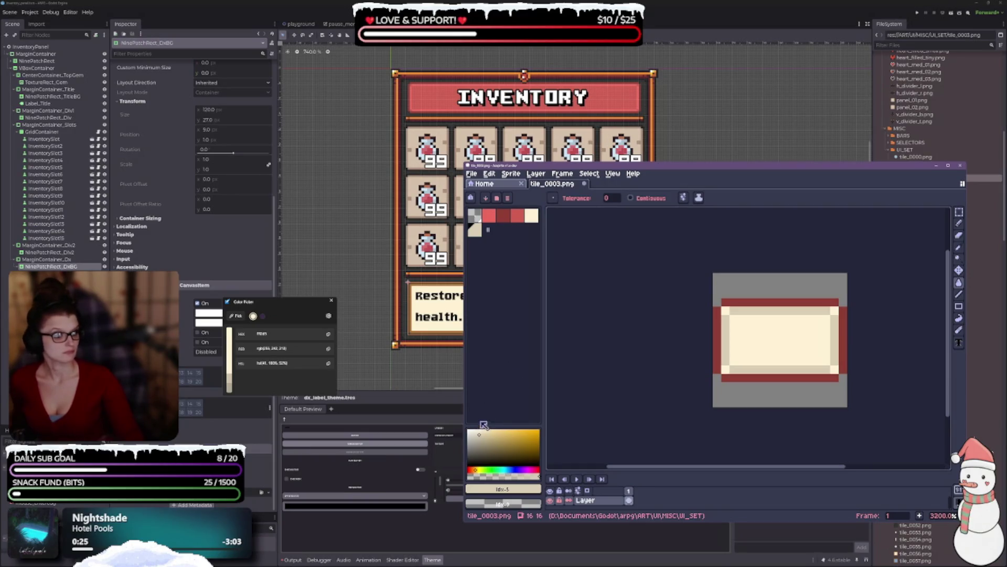
Step: Fill the dark red border with pale beige and the inner ring with tan, adding both swatches
{"action": "left_click", "coordinate": [478, 440]}
{"action": "left_click", "coordinate": [536, 489]}
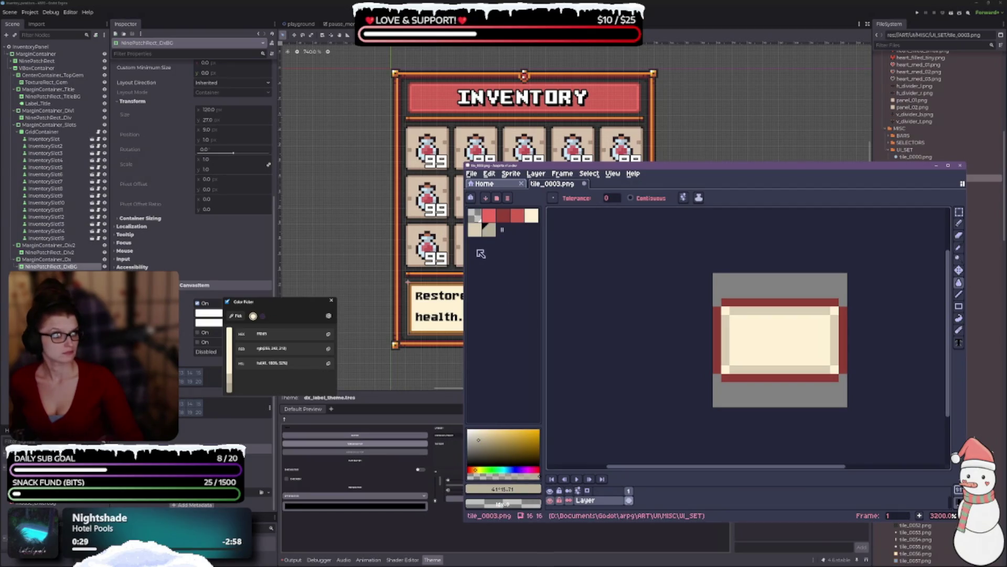
{"action": "left_click", "coordinate": [799, 302]}
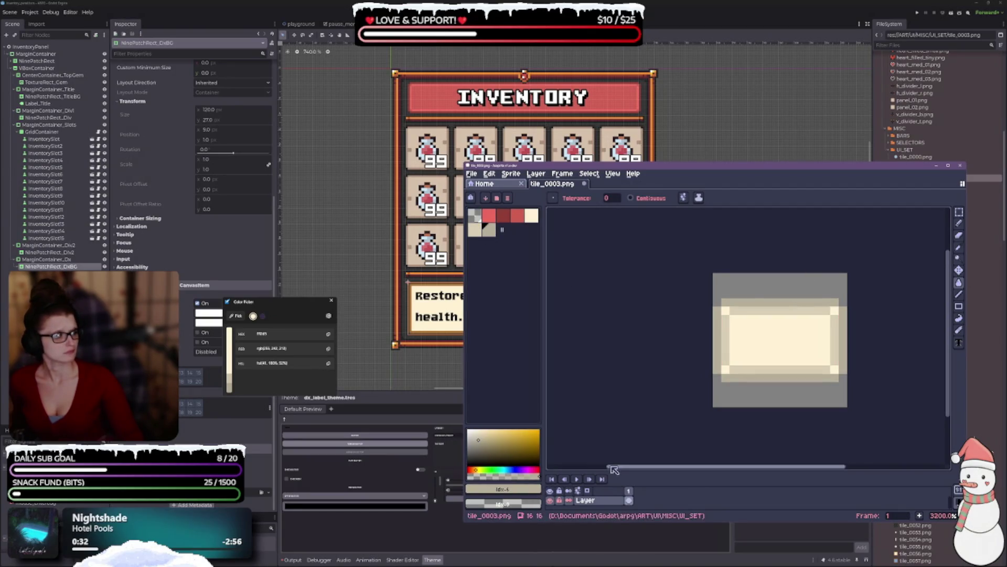
{"action": "left_click", "coordinate": [487, 440]}
{"action": "left_click", "coordinate": [489, 441]}
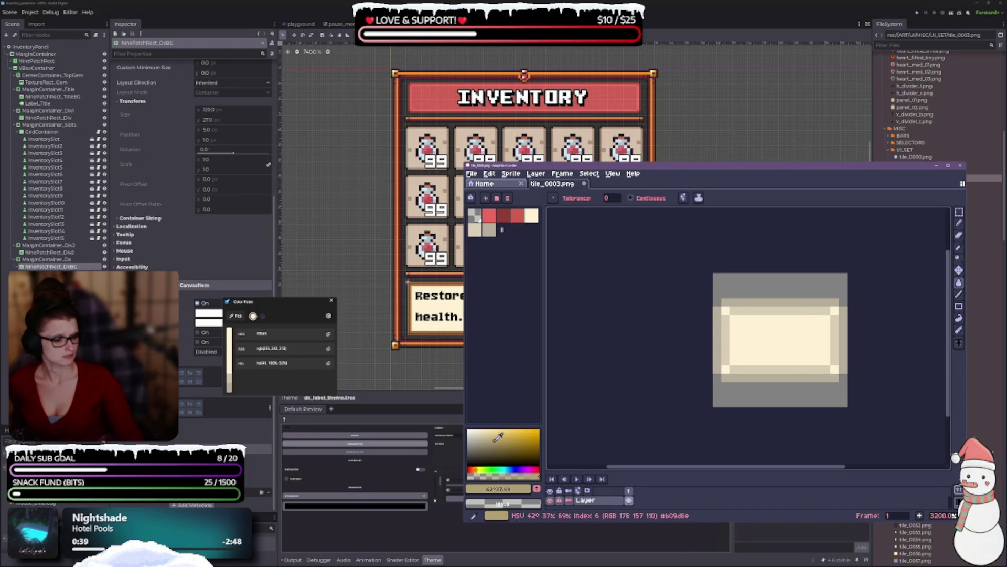
{"action": "left_click", "coordinate": [536, 489]}
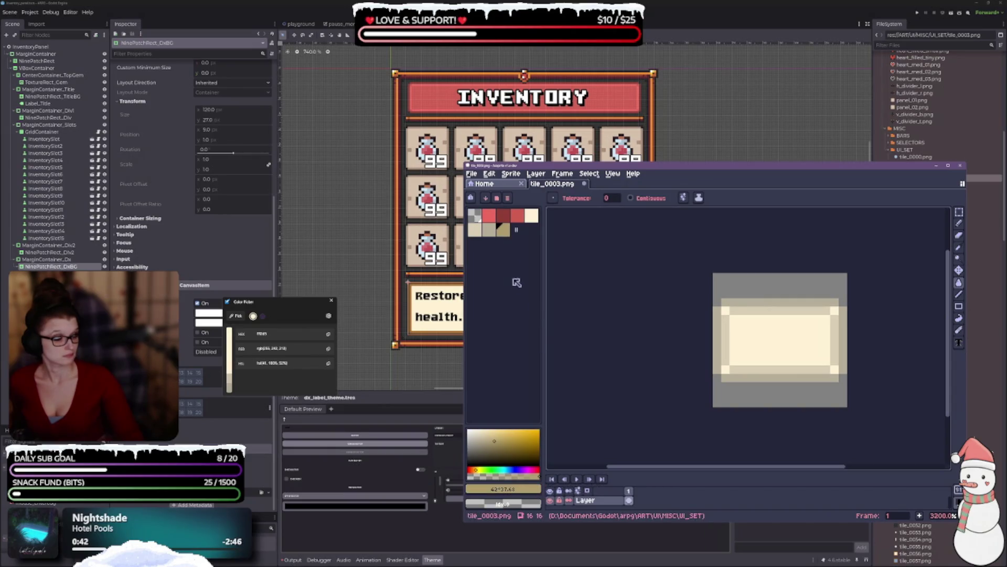
{"action": "left_click", "coordinate": [783, 302]}
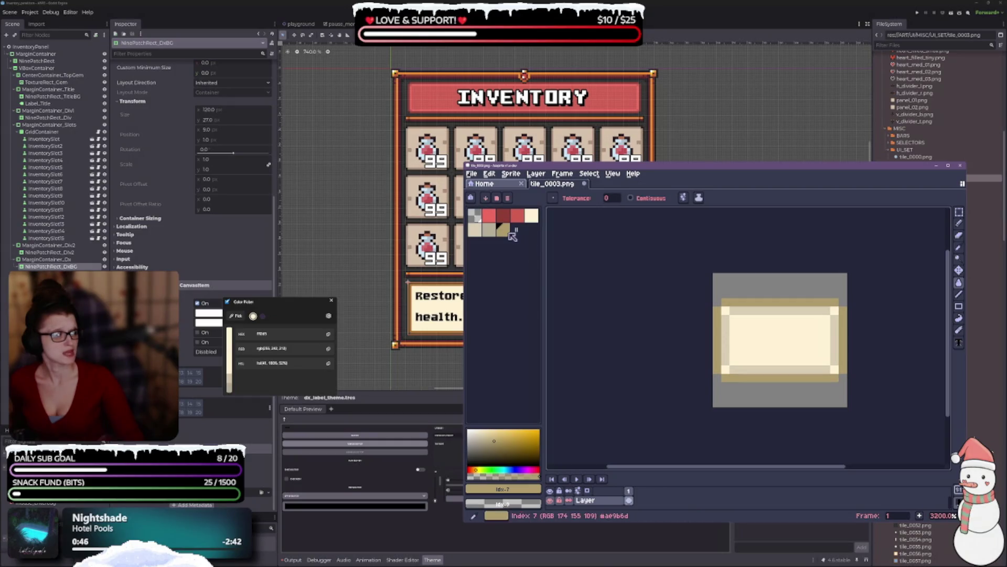
Step: Refine the tan to a lighter, greyer shade, add it to the palette, and select that swatch
{"action": "left_click", "coordinate": [489, 441]}
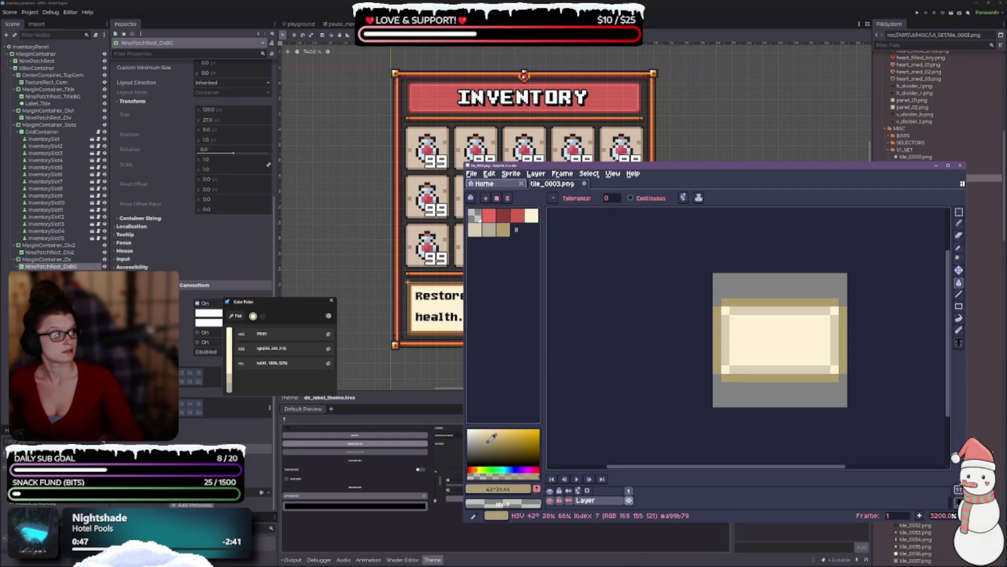
{"action": "left_click", "coordinate": [487, 438]}
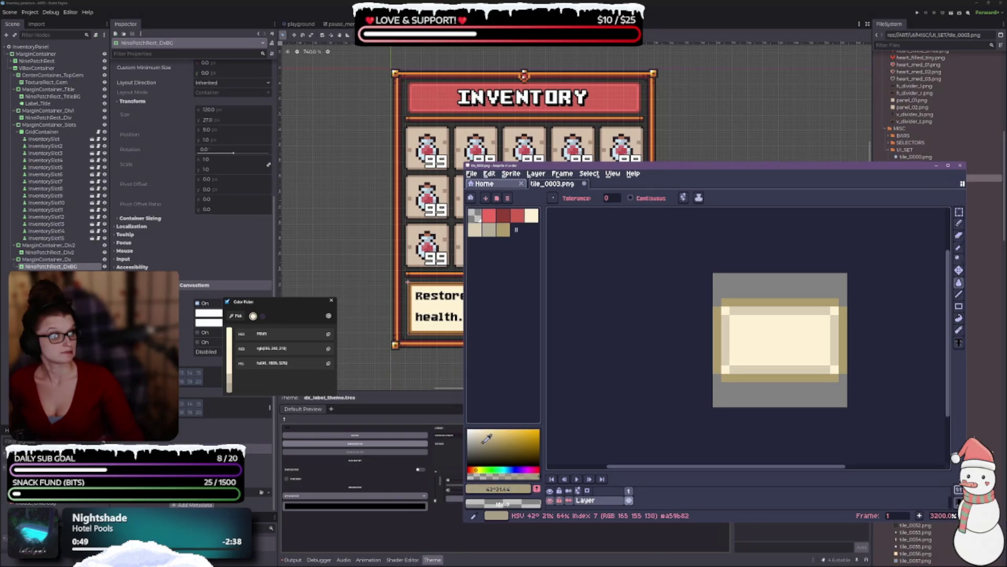
{"action": "left_click", "coordinate": [507, 233]}
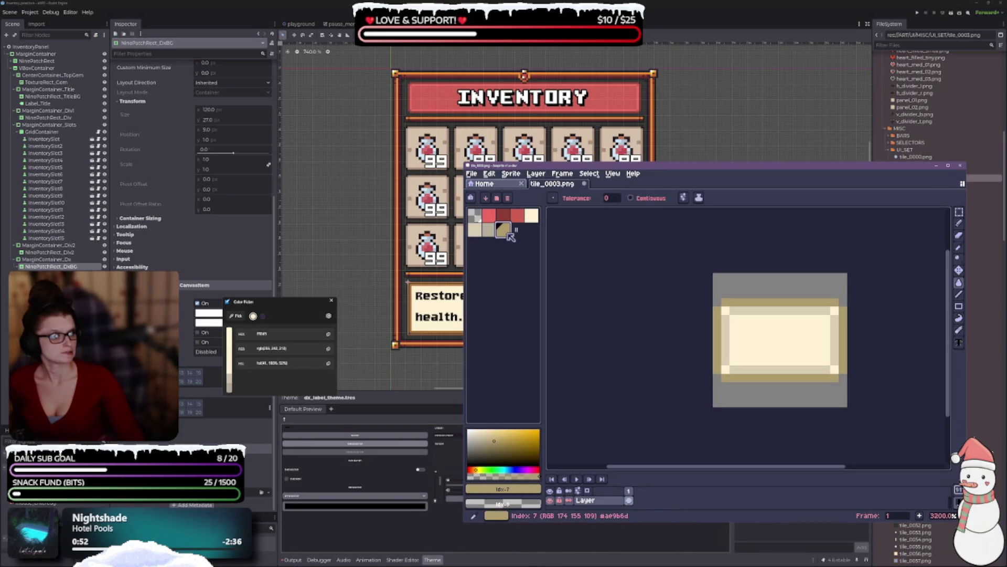
{"action": "left_click", "coordinate": [489, 441]}
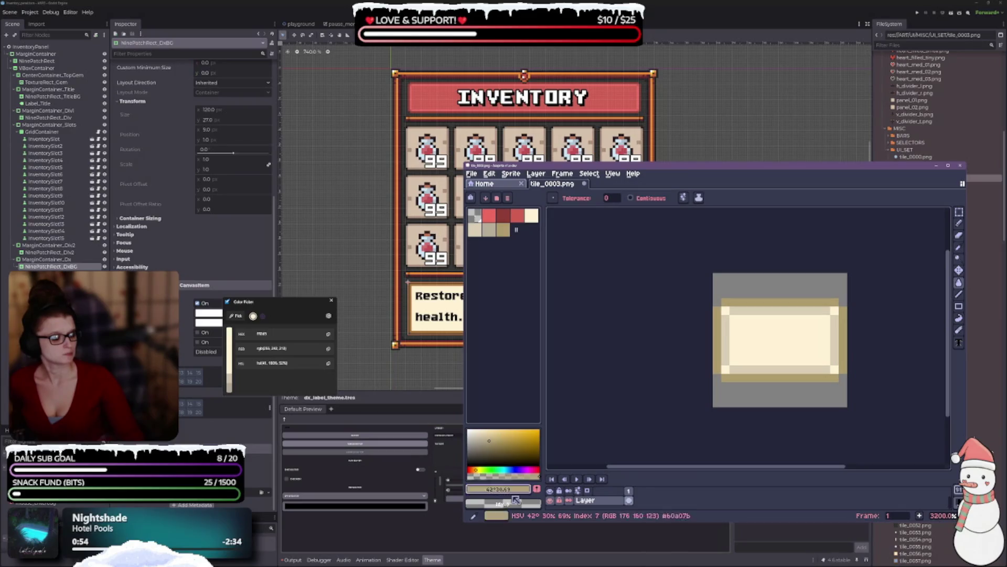
{"action": "left_click", "coordinate": [536, 489]}
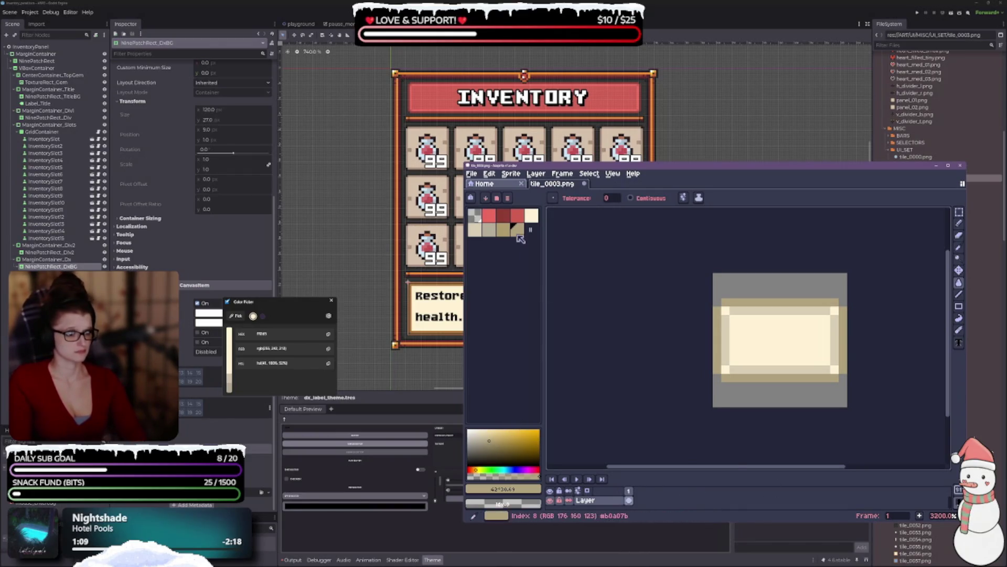
{"action": "left_click", "coordinate": [521, 230]}
Step: Add a muted, desaturated tan swatch to the palette
{"action": "key", "text": "Delete"}
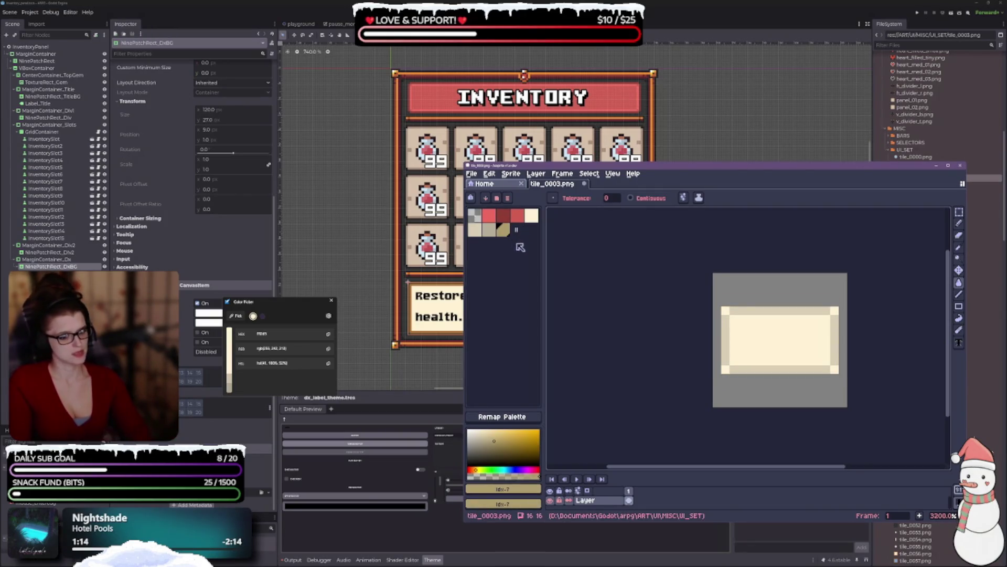
{"action": "key", "text": "ctrl+z"}
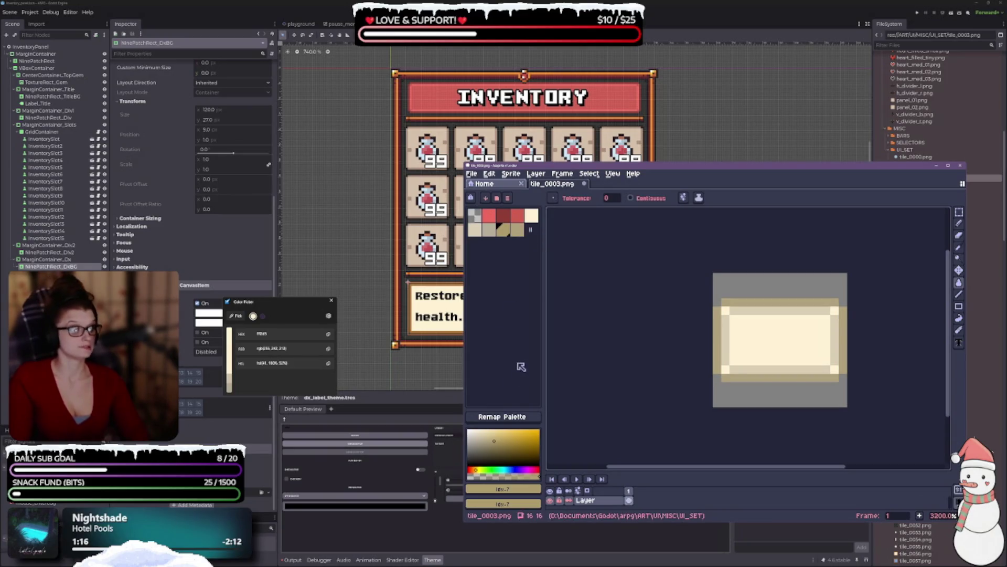
{"action": "left_click_drag", "start_coordinate": [515, 435], "coordinate": [494, 437]}
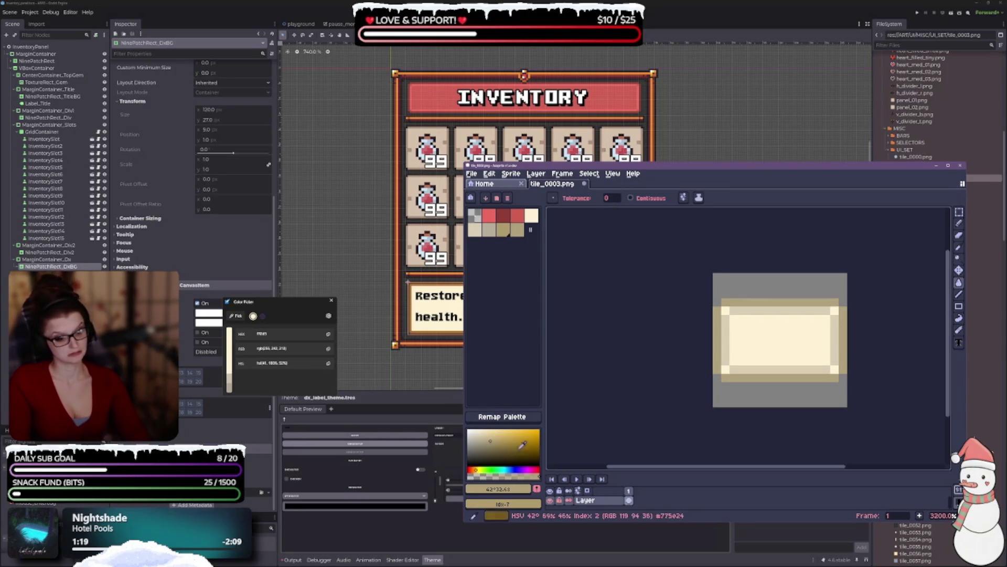
{"action": "left_click", "coordinate": [537, 489]}
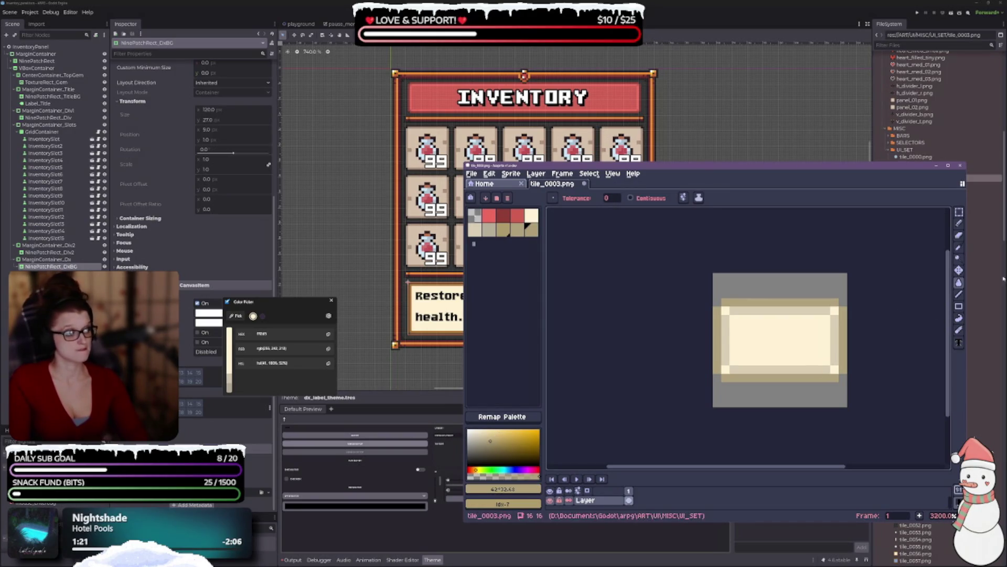
Step: Bucket-fill the tile's tan border with the lighter beige palette colour
{"action": "mouse_move", "coordinate": [958, 282]}
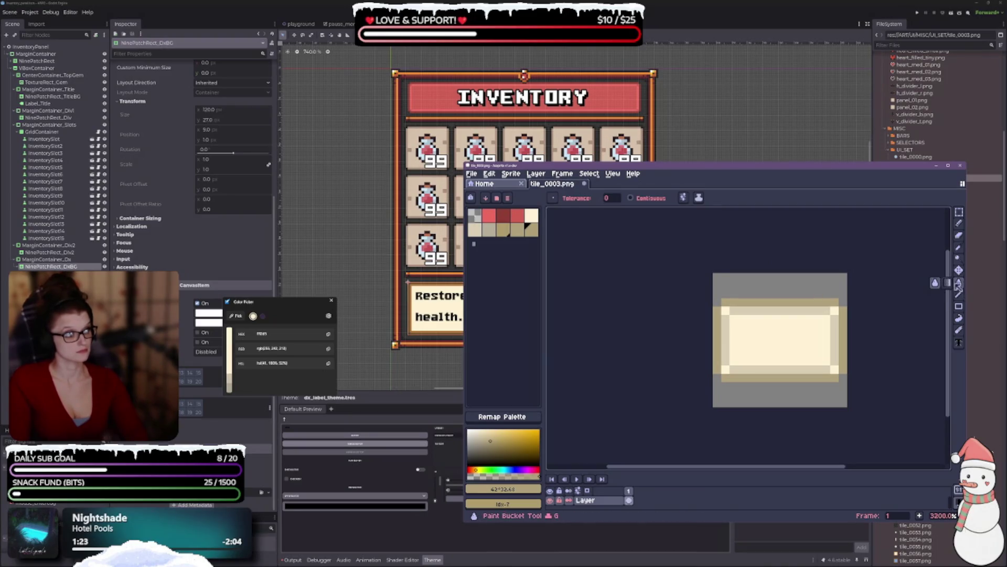
{"action": "left_click", "coordinate": [489, 229]}
{"action": "left_click", "coordinate": [809, 302]}
{"action": "left_click", "coordinate": [808, 303]}
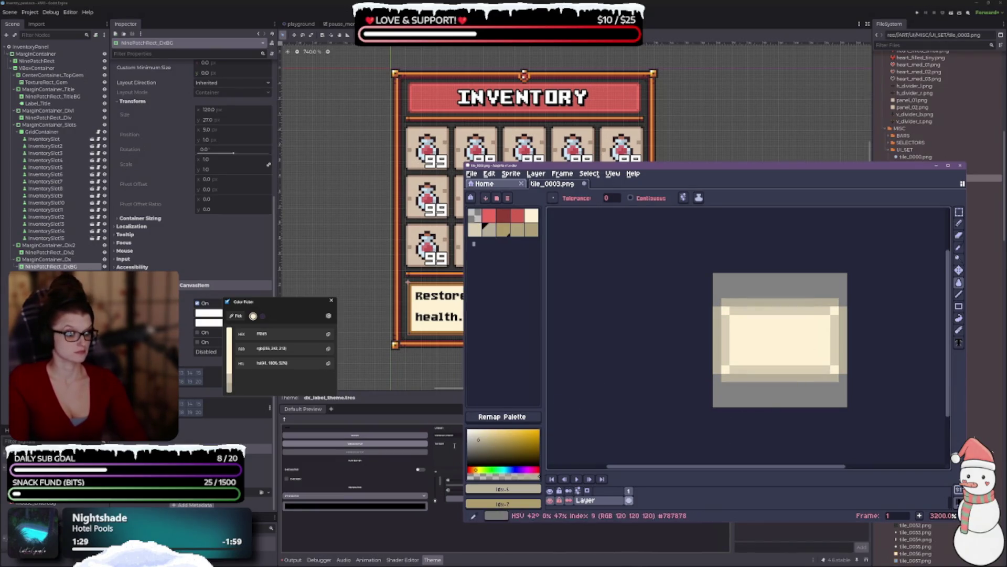
{"action": "left_click", "coordinate": [474, 229]}
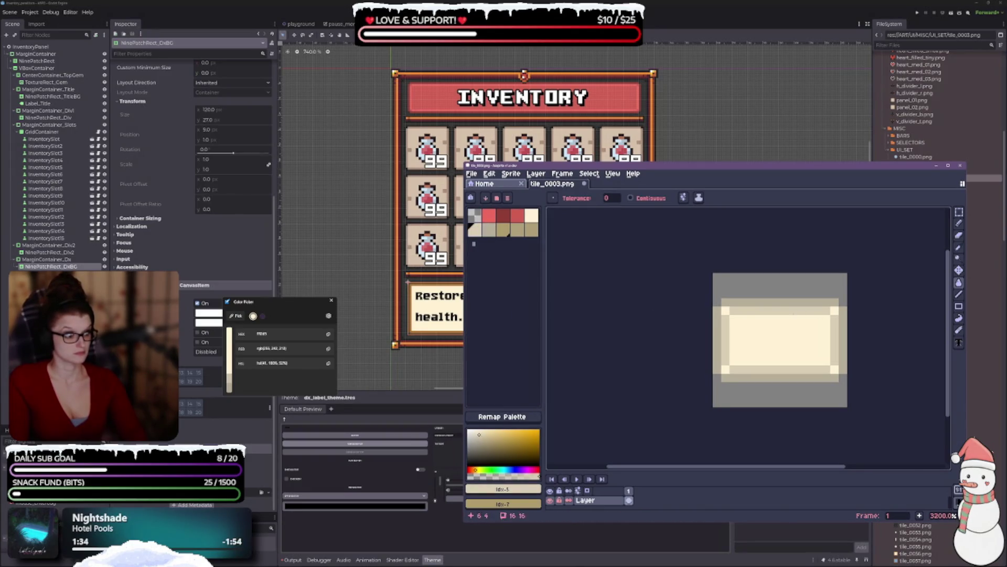
Step: Discard a stray pale test pixel and save tile_0003.png
{"action": "left_click", "coordinate": [475, 435]}
{"action": "left_click", "coordinate": [775, 276]}
{"action": "key", "text": "ctrl+z"}
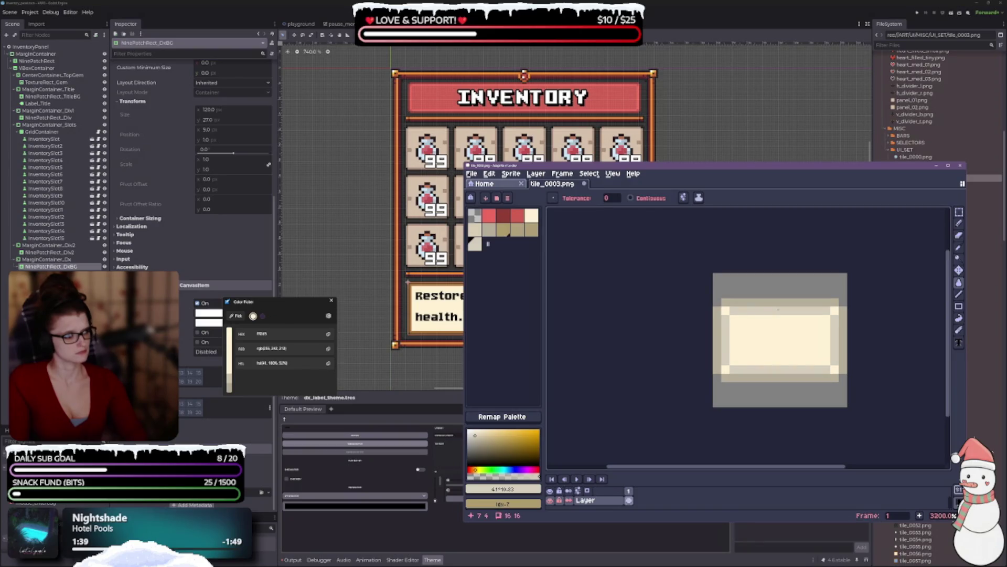
{"action": "key", "text": "ctrl+s"}
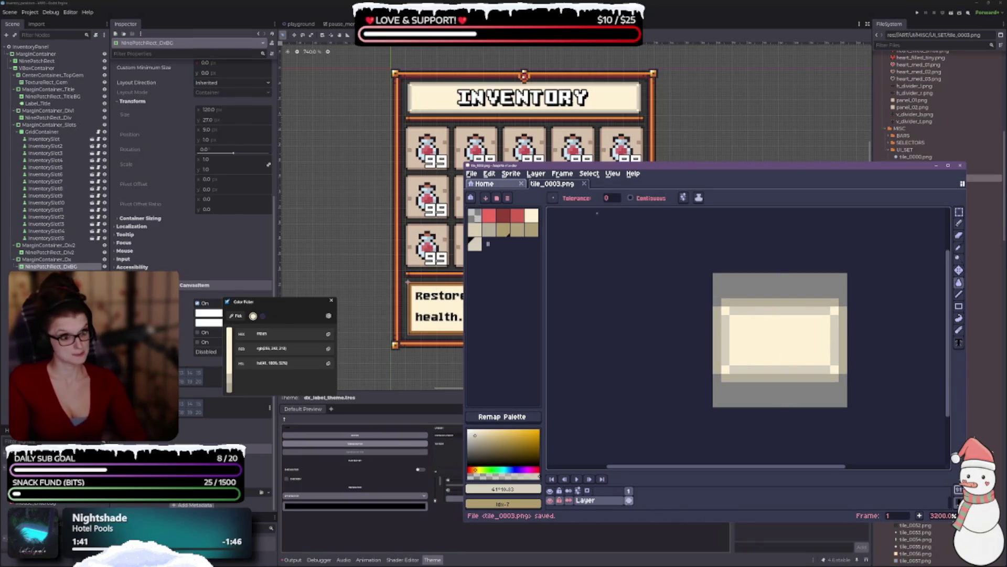
Step: Pan the canvas view left while switching between the Eraser and Move tools
{"action": "key", "text": "e"}
{"action": "scroll", "coordinate": [734, 286], "scroll_direction": "up", "scroll_amount": 1}
{"action": "left_click_drag", "start_coordinate": [771, 273], "coordinate": [662, 263]}
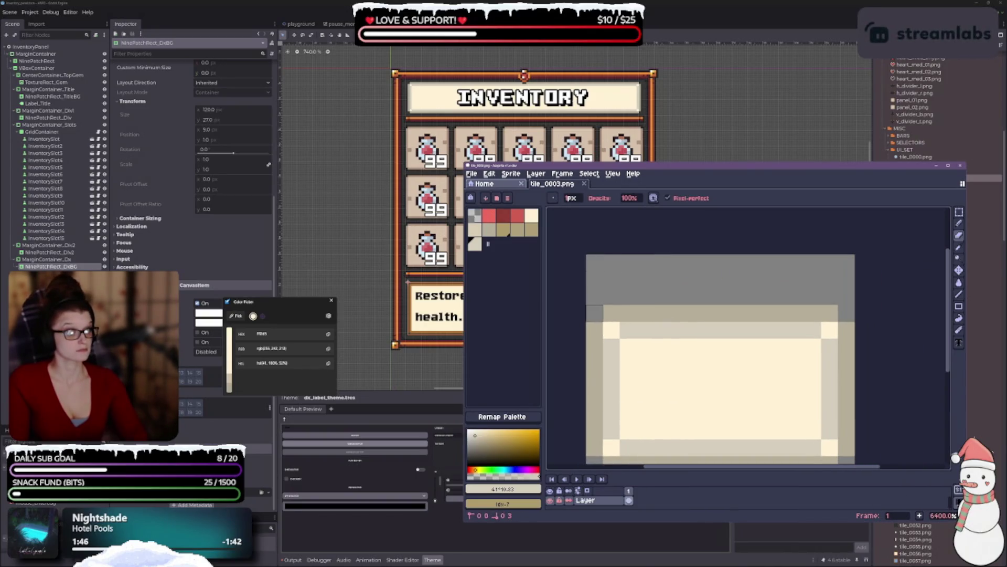
{"action": "scroll", "coordinate": [677, 245], "scroll_direction": "down", "scroll_amount": 1}
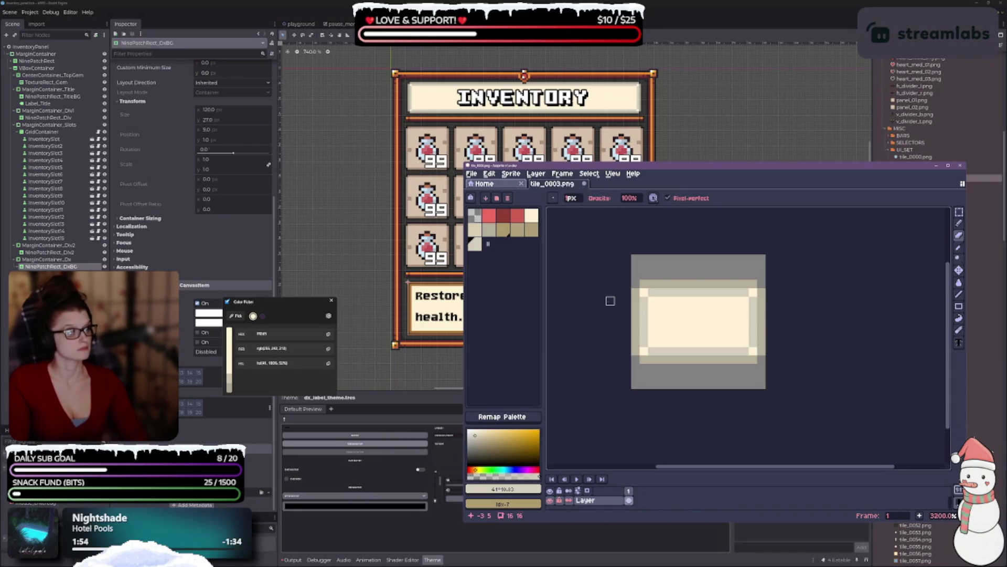
{"action": "key", "text": "v"}
{"action": "key", "text": "e"}
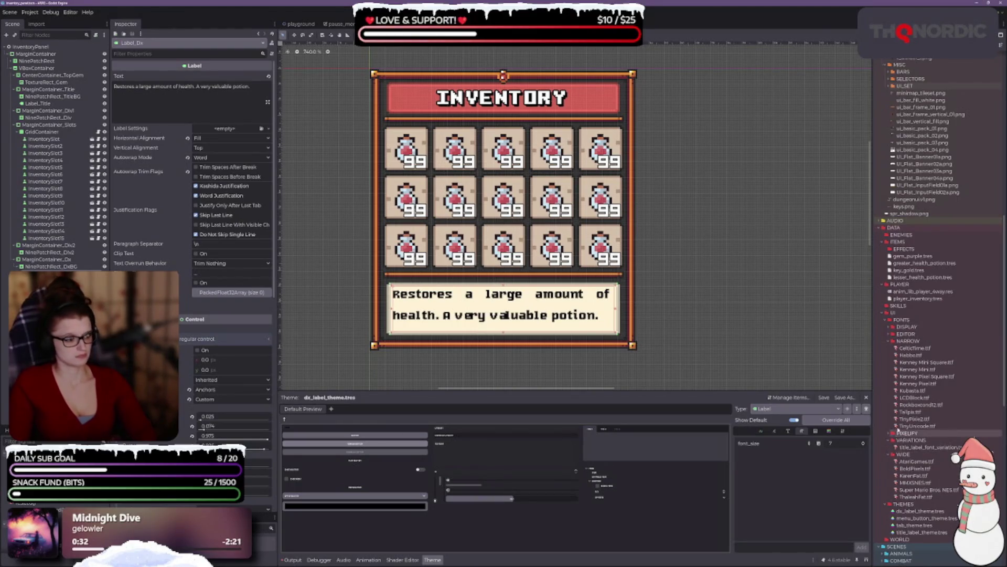
{"action": "scroll", "coordinate": [910, 423], "scroll_direction": "down", "scroll_amount": 5}
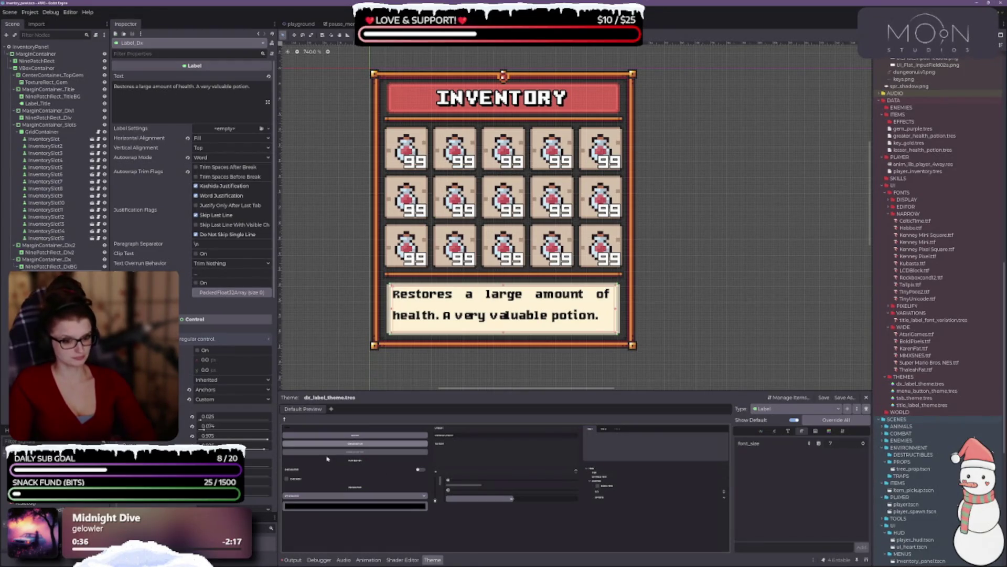
{"action": "scroll", "coordinate": [207, 416], "scroll_direction": "down", "scroll_amount": 10}
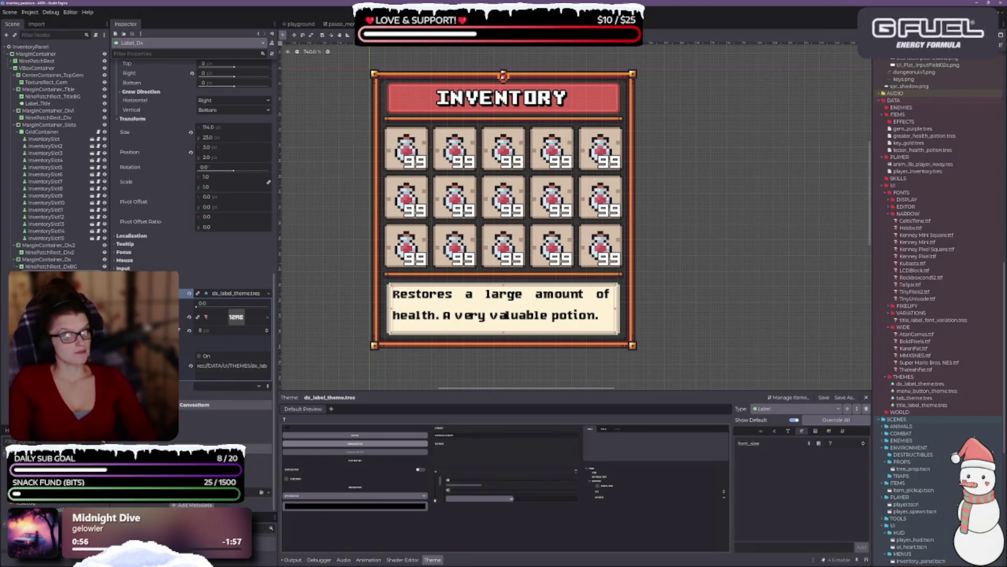
Step: Revert the label theme's font settings, set ThaleahFat.ttf as its font, and override font_size
{"action": "left_click", "coordinate": [189, 330]}
{"action": "left_click", "coordinate": [190, 317]}
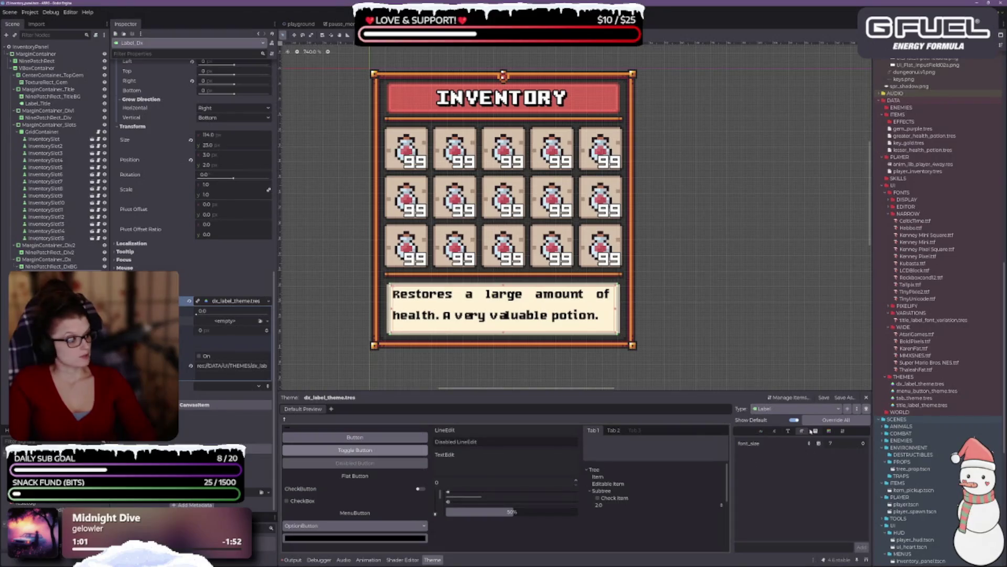
{"action": "left_click", "coordinate": [790, 430]}
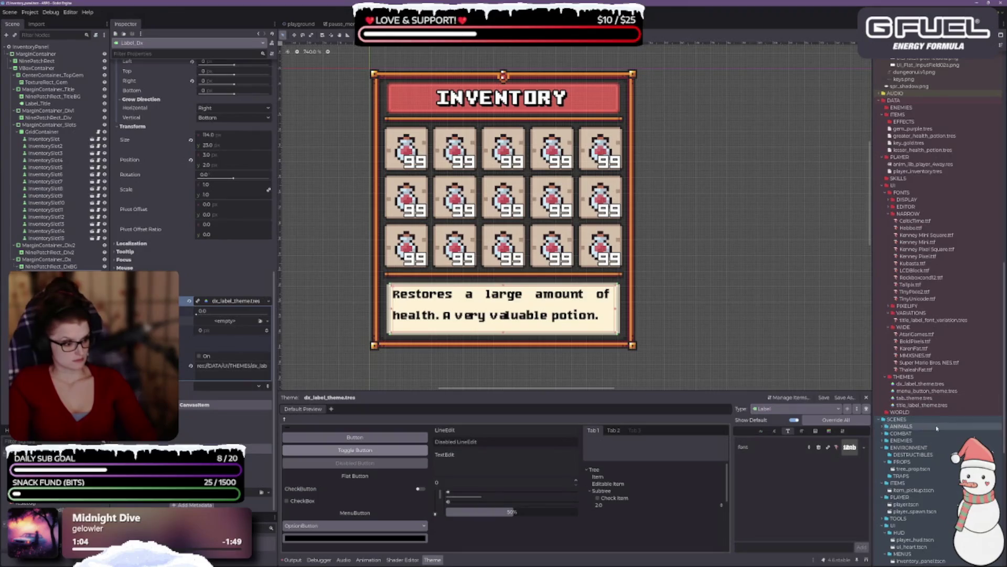
{"action": "left_click_drag", "start_coordinate": [925, 370], "coordinate": [850, 447]}
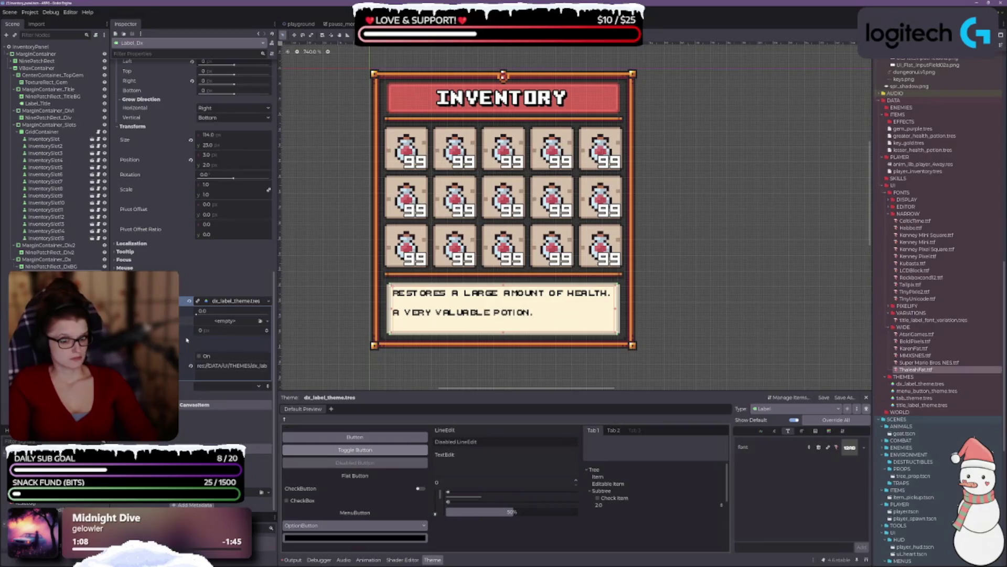
{"action": "left_click", "coordinate": [801, 431]}
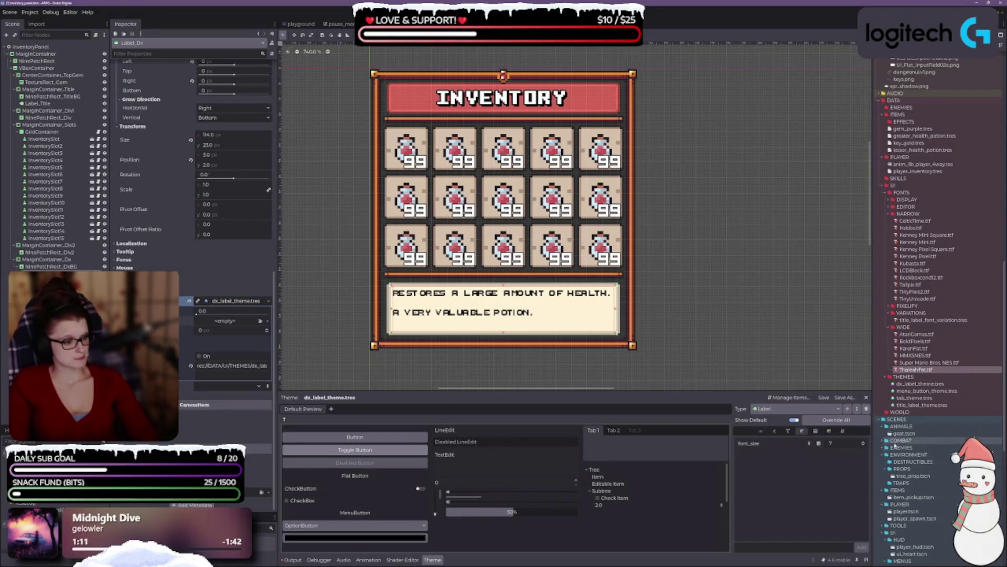
{"action": "left_click", "coordinate": [863, 444]}
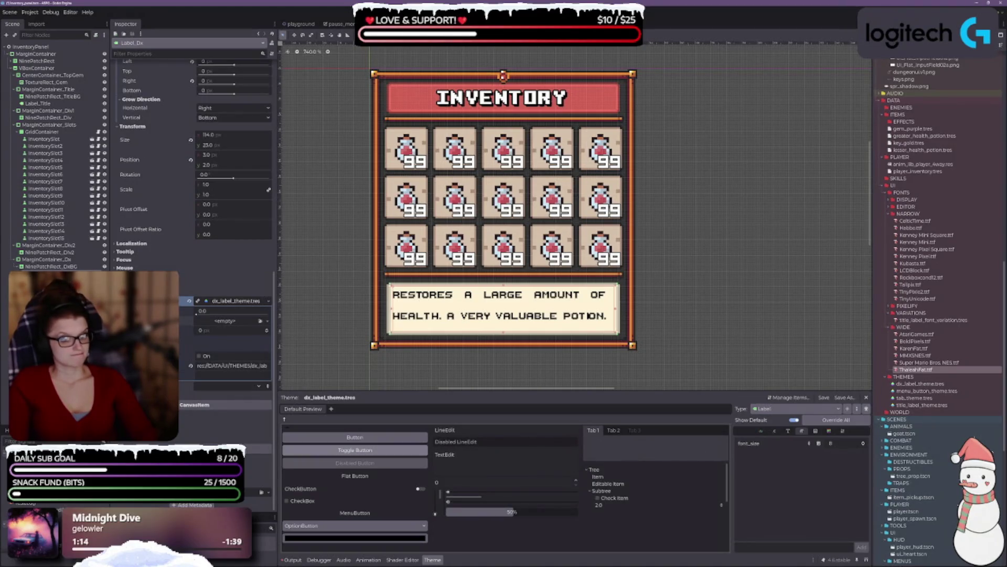
{"action": "scroll", "coordinate": [231, 236], "scroll_direction": "up", "scroll_amount": 2}
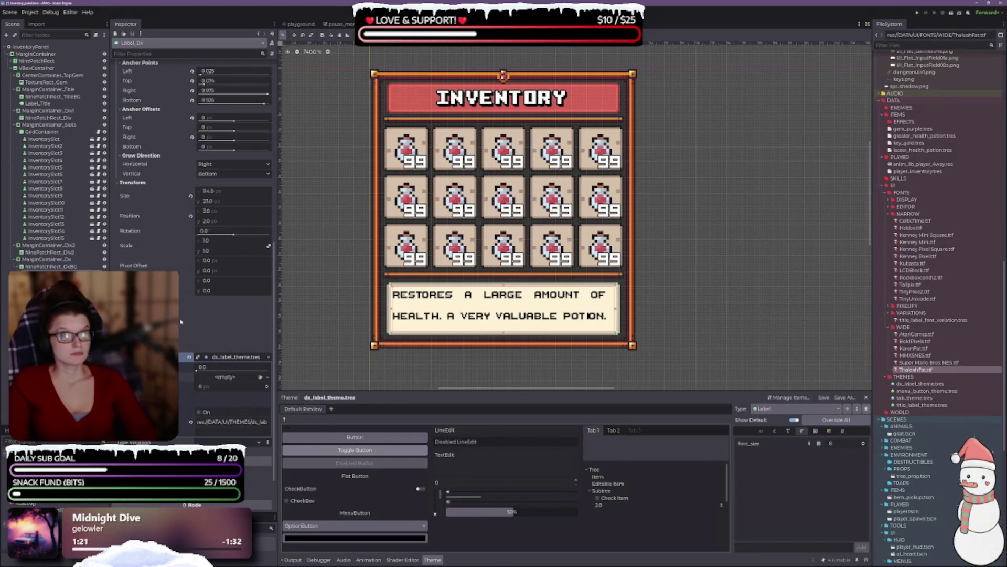
Step: Set the description label's Vertical Alignment to Center after briefly trying Bottom
{"action": "scroll", "coordinate": [181, 325], "scroll_direction": "up", "scroll_amount": 6}
{"action": "scroll", "coordinate": [179, 355], "scroll_direction": "up", "scroll_amount": 6}
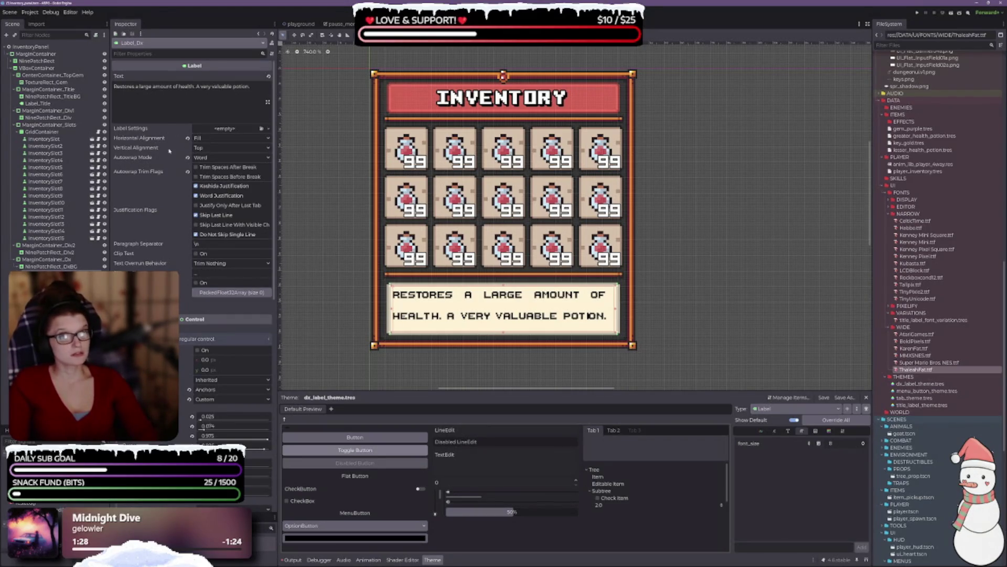
{"action": "left_click", "coordinate": [199, 147]}
{"action": "left_click", "coordinate": [209, 170]}
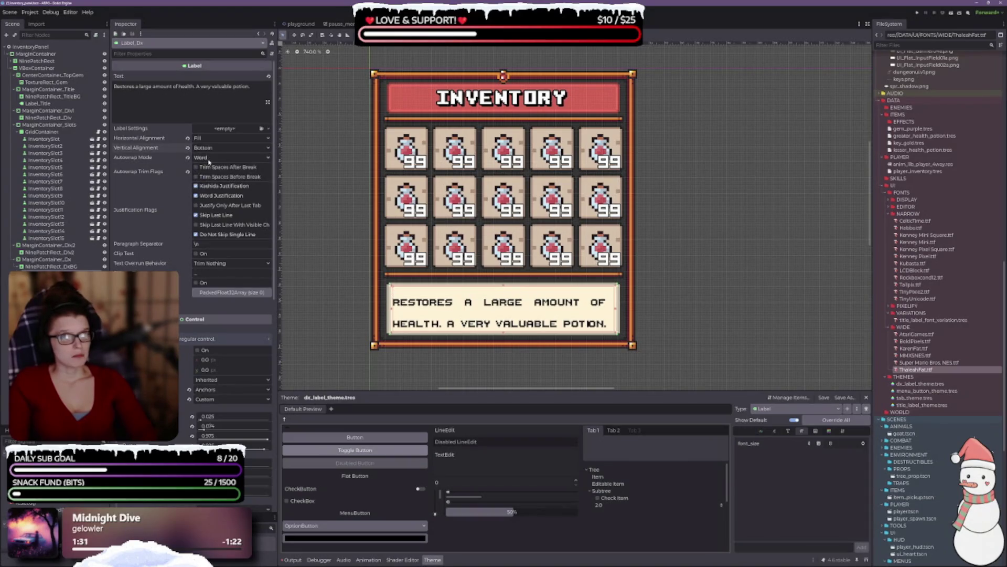
{"action": "left_click", "coordinate": [206, 149]}
{"action": "left_click", "coordinate": [212, 170]}
{"action": "left_click", "coordinate": [207, 147]}
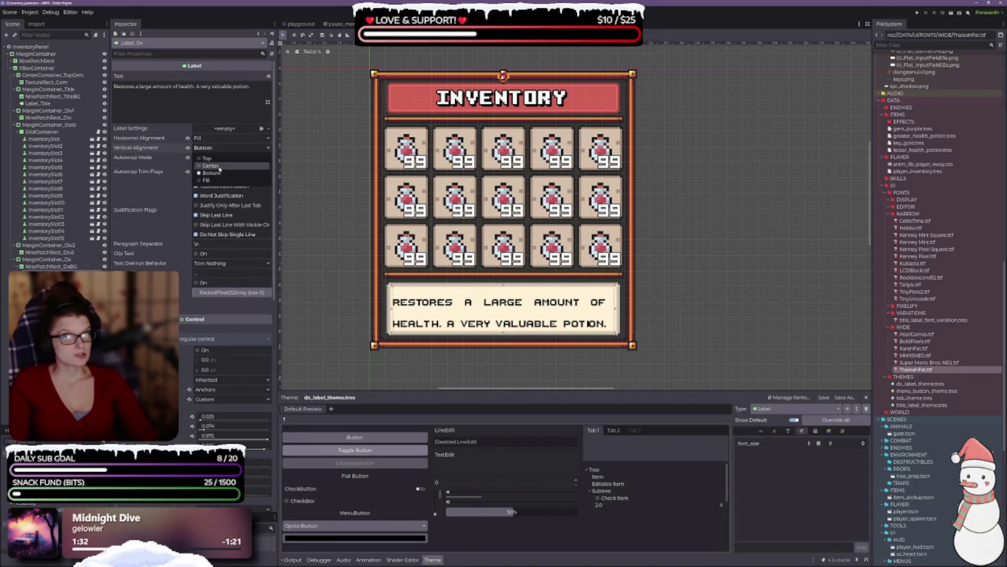
{"action": "left_click", "coordinate": [211, 160]}
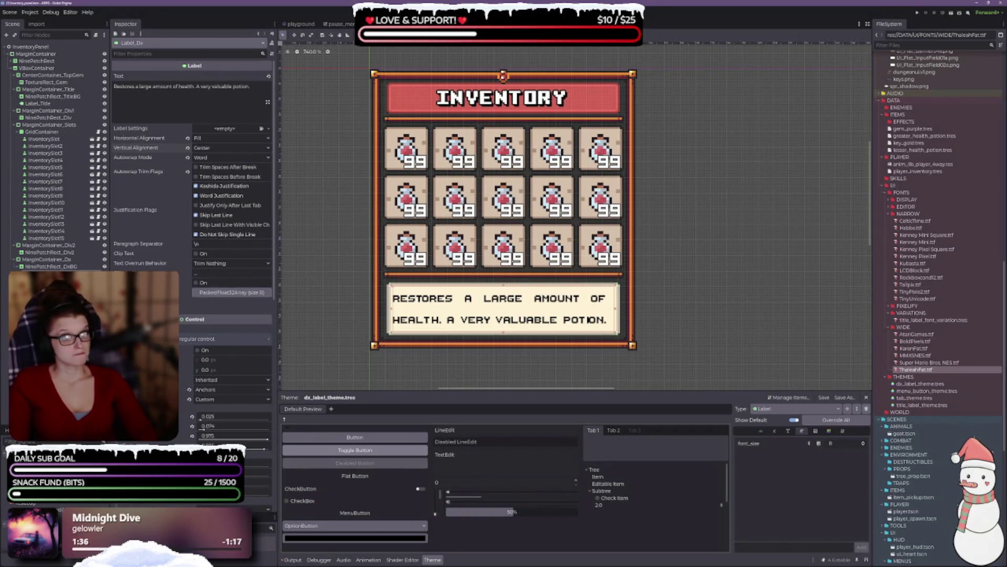
{"action": "scroll", "coordinate": [194, 236], "scroll_direction": "down", "scroll_amount": 5}
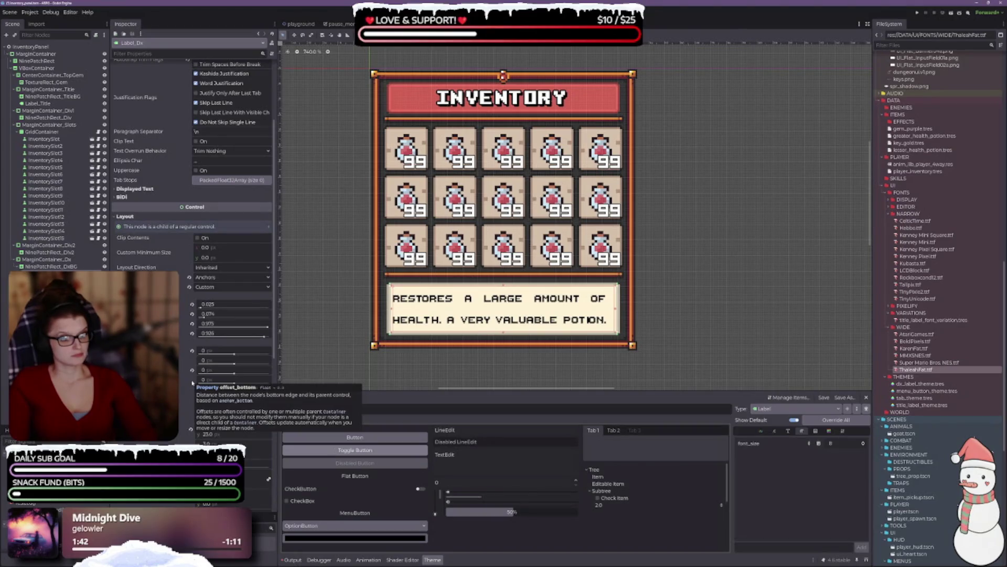
{"action": "scroll", "coordinate": [465, 314], "scroll_direction": "up", "scroll_amount": 3}
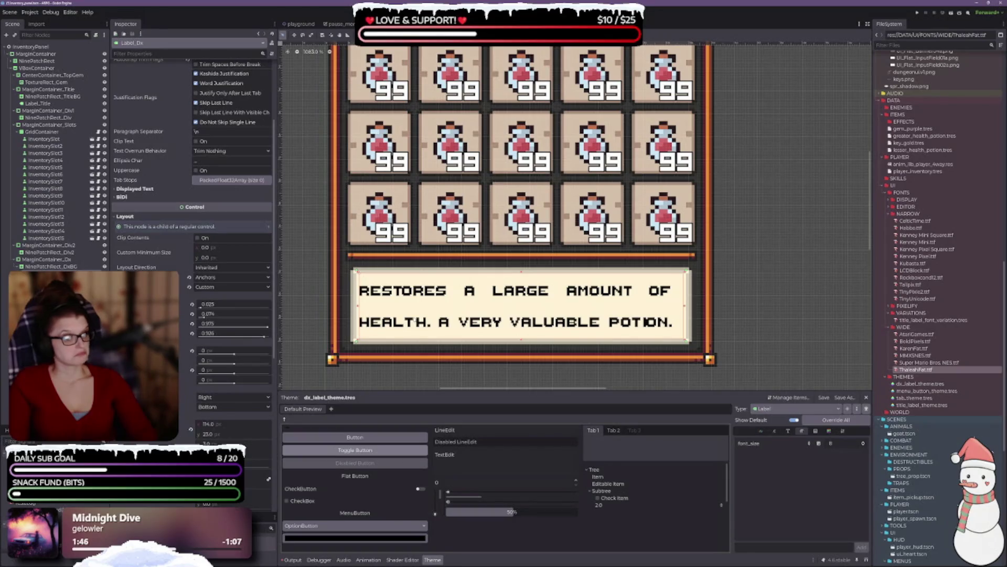
{"action": "scroll", "coordinate": [383, 300], "scroll_direction": "down", "scroll_amount": 2}
{"action": "scroll", "coordinate": [194, 236], "scroll_direction": "down", "scroll_amount": 3}
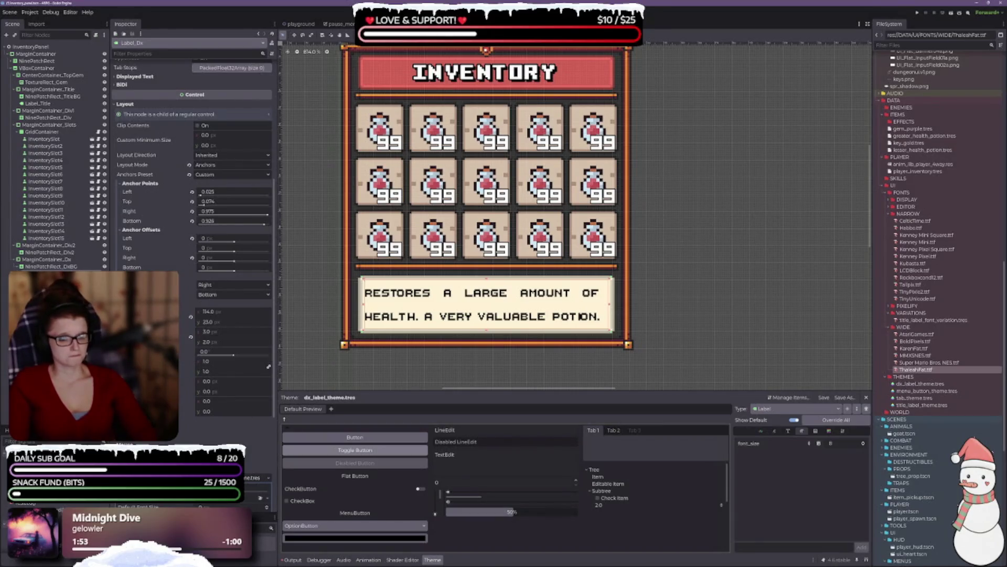
{"action": "scroll", "coordinate": [194, 210], "scroll_direction": "down", "scroll_amount": 5}
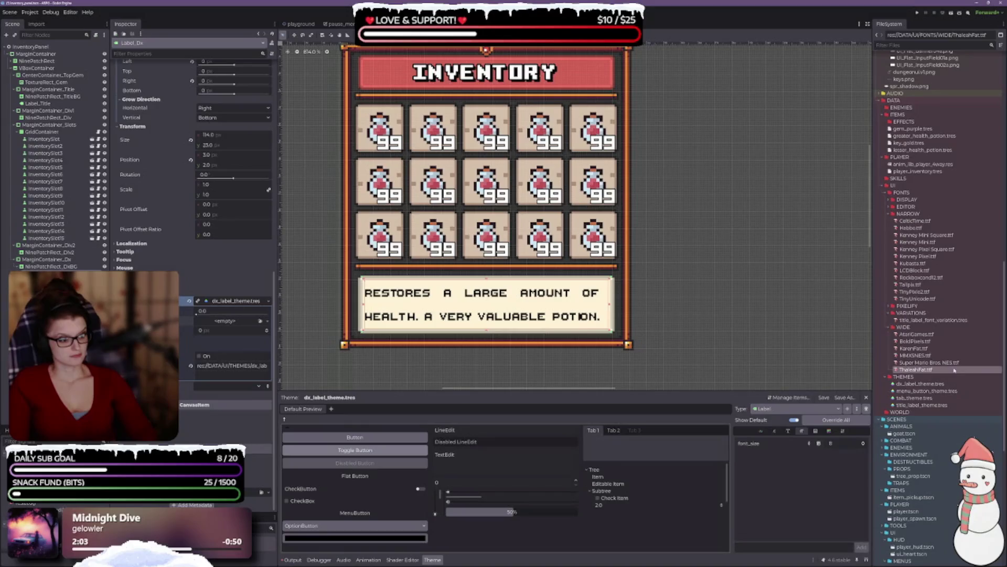
Step: Try Super Mario Bros NES.ttf as the label font with a smaller size, then undo the size change
{"action": "left_click", "coordinate": [788, 431]}
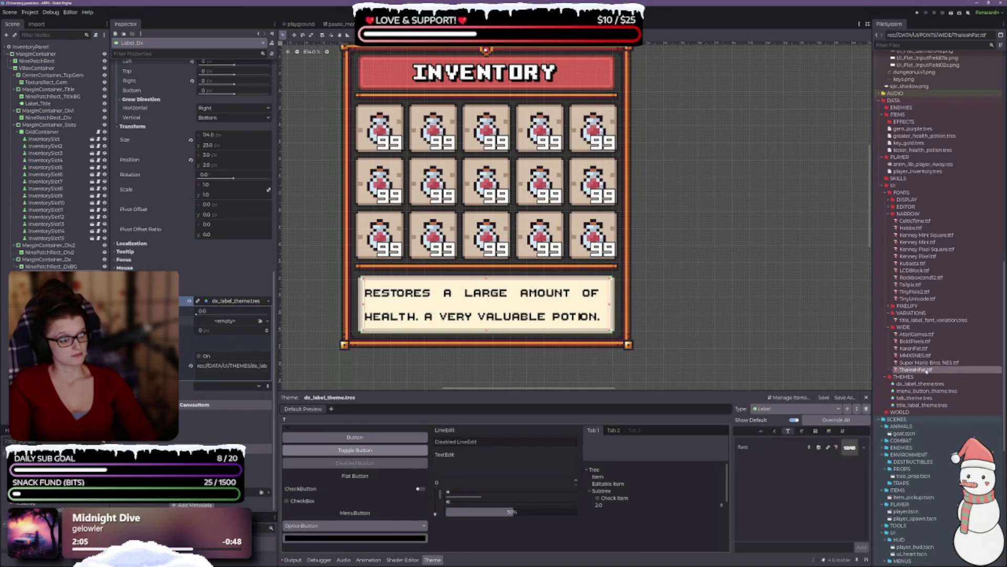
{"action": "left_click_drag", "start_coordinate": [929, 363], "coordinate": [850, 448]}
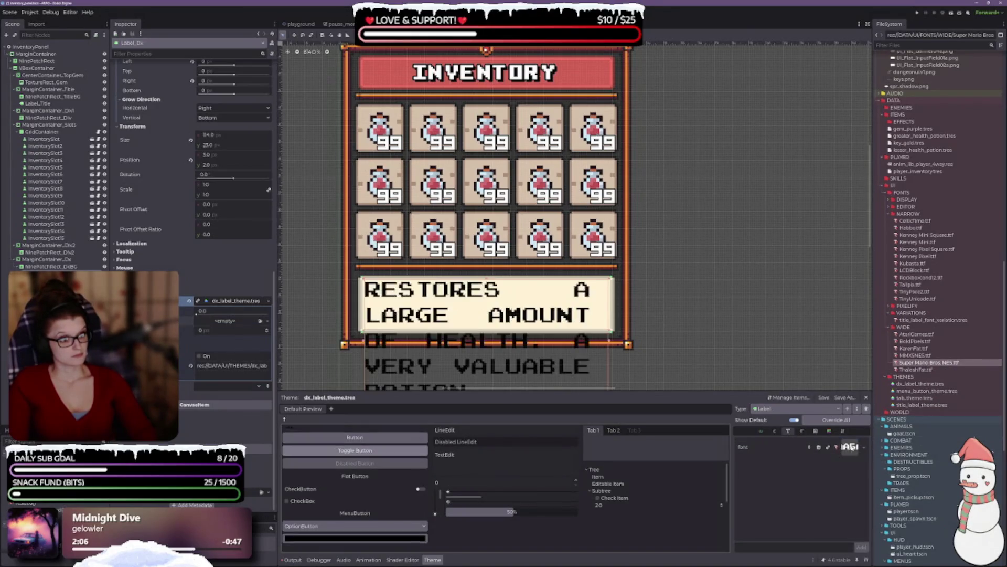
{"action": "left_click", "coordinate": [802, 431]}
{"action": "left_click", "coordinate": [864, 444]}
{"action": "scroll", "coordinate": [865, 445], "scroll_direction": "down", "scroll_amount": 3}
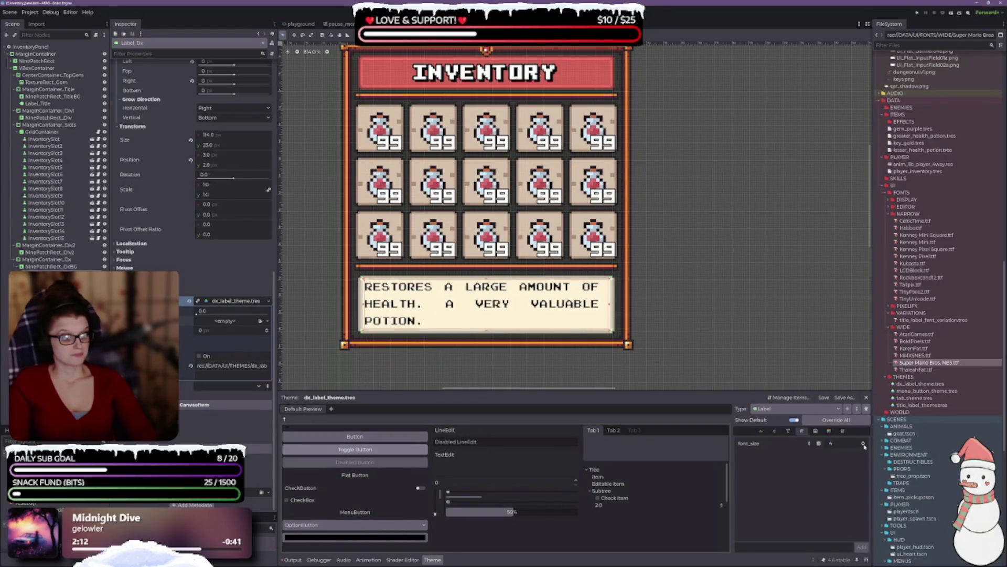
{"action": "scroll", "coordinate": [863, 444], "scroll_direction": "down", "scroll_amount": 1}
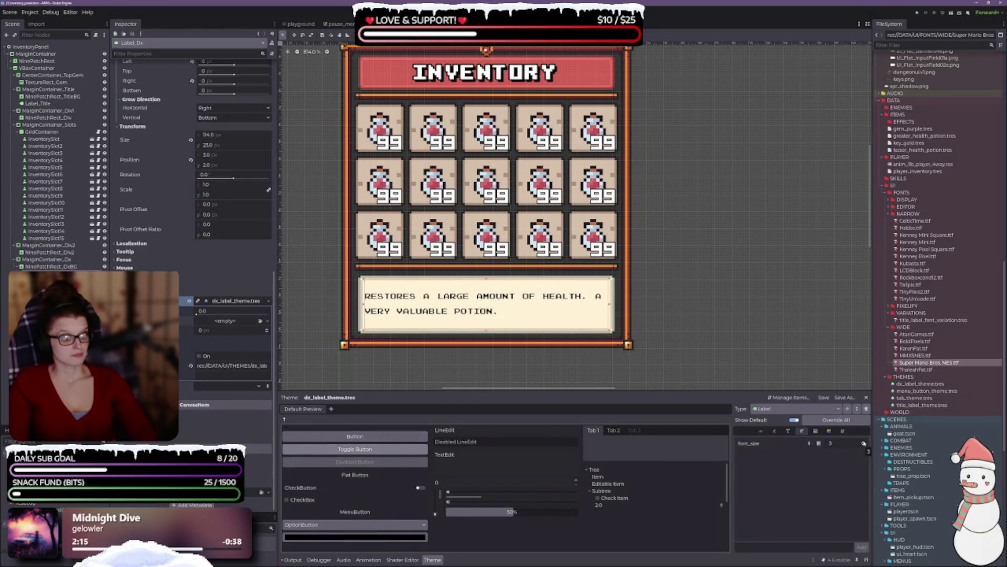
{"action": "scroll", "coordinate": [864, 444], "scroll_direction": "up", "scroll_amount": 1}
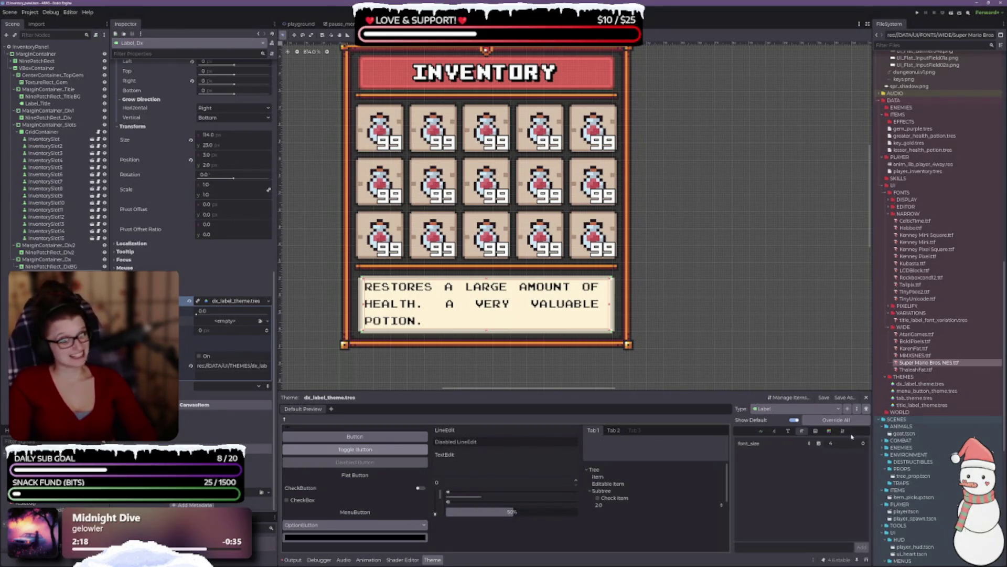
{"action": "scroll", "coordinate": [863, 444], "scroll_direction": "down", "scroll_amount": 1}
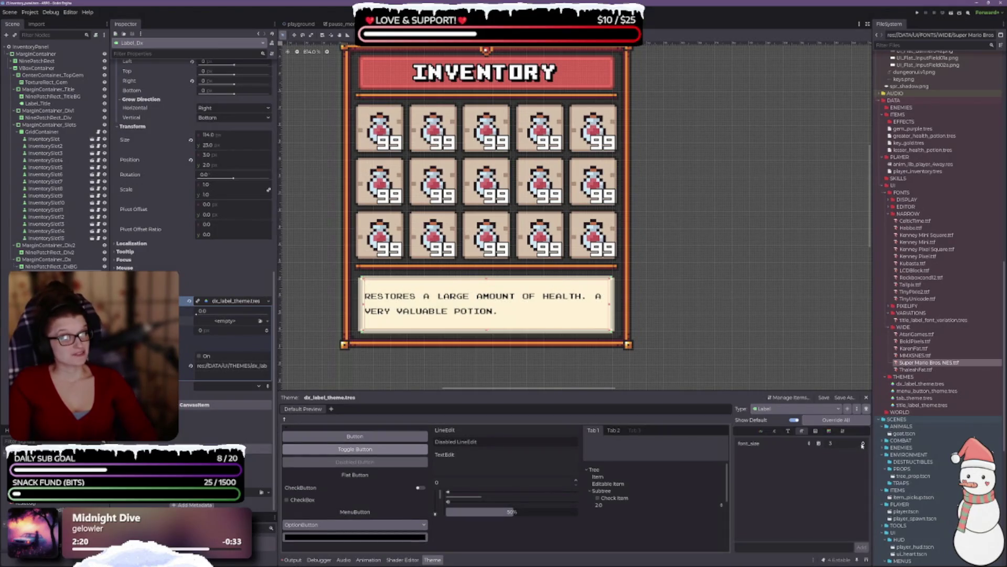
{"action": "key", "text": "ctrl+z"}
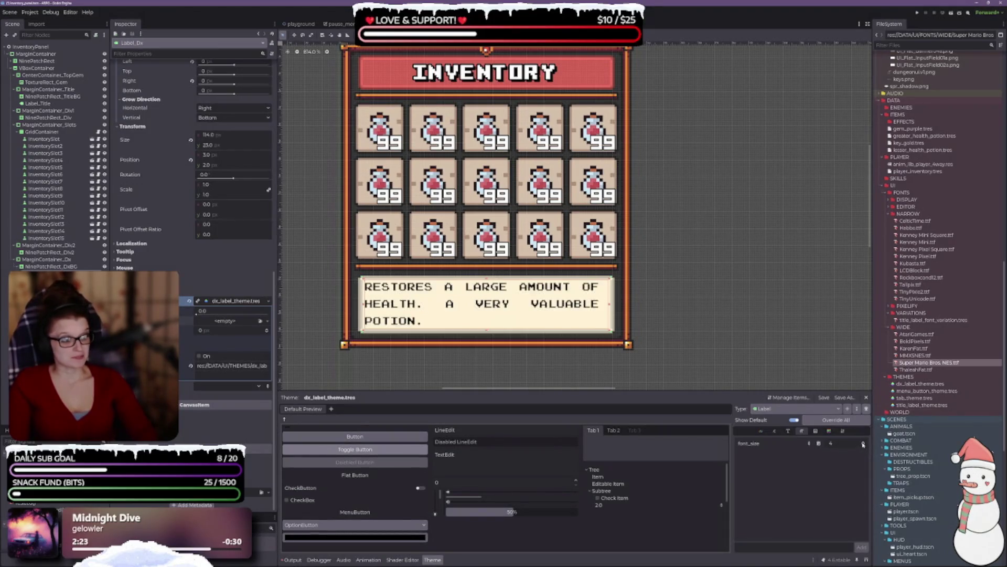
Step: Try MMXSNES.ttf as the label font with font_size overridden to 10
{"action": "mouse_move", "coordinate": [916, 357]}
{"action": "left_mouse_down"}
{"action": "mouse_move", "coordinate": [923, 414]}
{"action": "mouse_move", "coordinate": [850, 446]}
{"action": "mouse_move", "coordinate": [790, 435]}
{"action": "mouse_move", "coordinate": [847, 447]}
{"action": "left_mouse_up"}
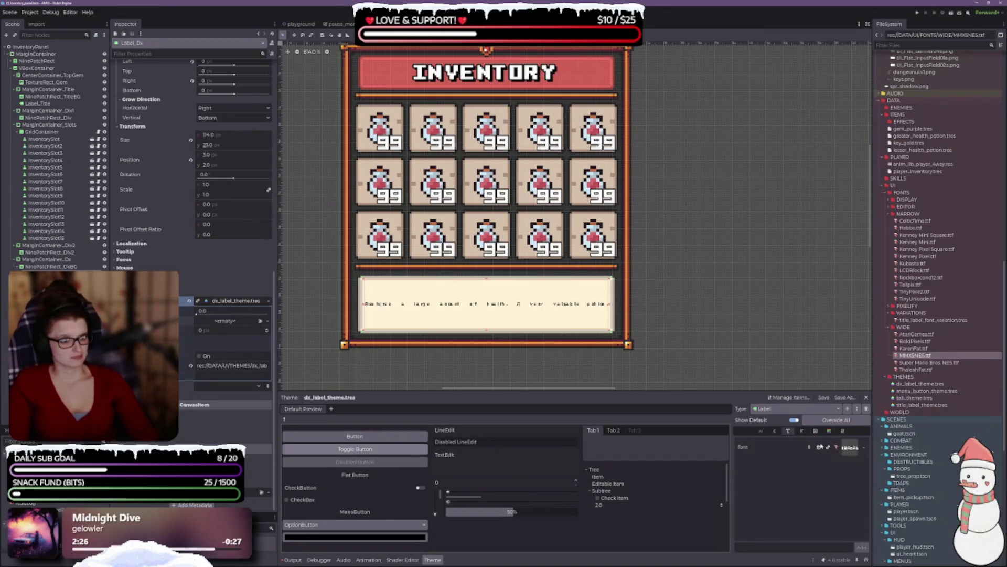
{"action": "left_click", "coordinate": [801, 431]}
{"action": "left_click", "coordinate": [863, 444]}
{"action": "left_click", "coordinate": [864, 443]}
Step: Apply KarenFat.ttf as the label font and set font_size to 7
{"action": "left_click", "coordinate": [789, 430]}
{"action": "left_click_drag", "start_coordinate": [914, 348], "coordinate": [846, 449]}
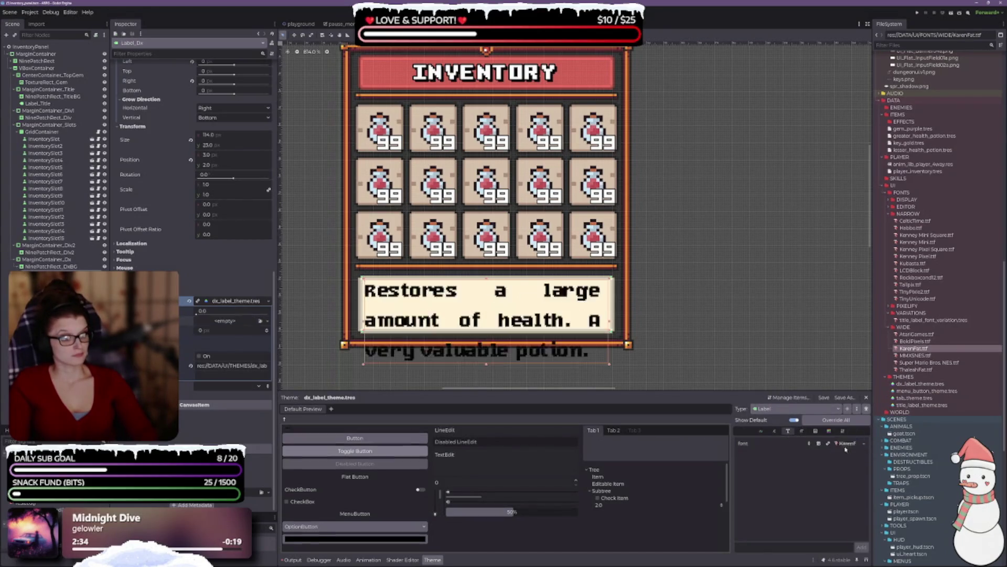
{"action": "left_click", "coordinate": [803, 431]}
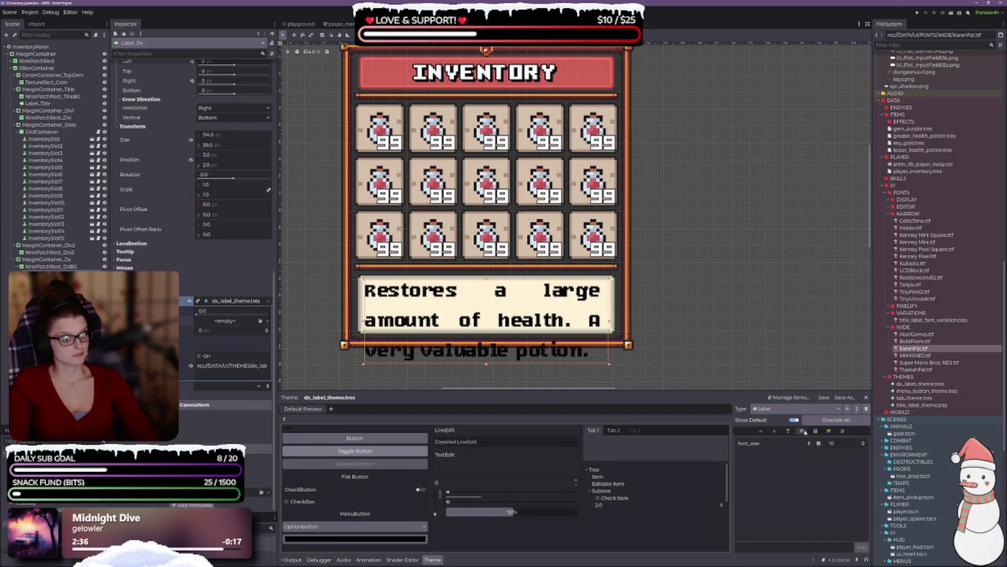
{"action": "left_click", "coordinate": [865, 447]}
{"action": "left_click", "coordinate": [864, 447]}
{"action": "left_click", "coordinate": [864, 447]}
{"action": "left_click", "coordinate": [864, 447]}
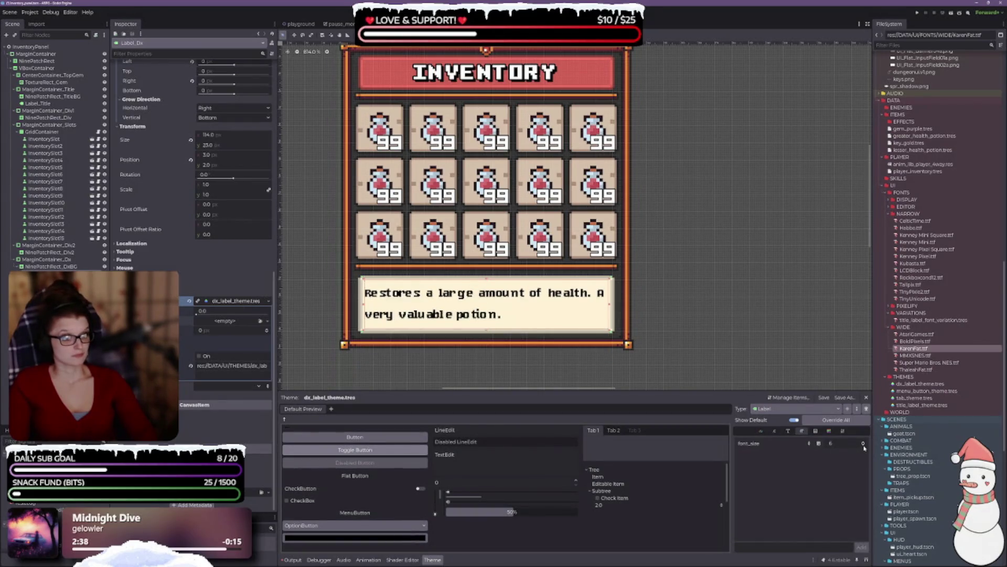
{"action": "left_click", "coordinate": [864, 443]}
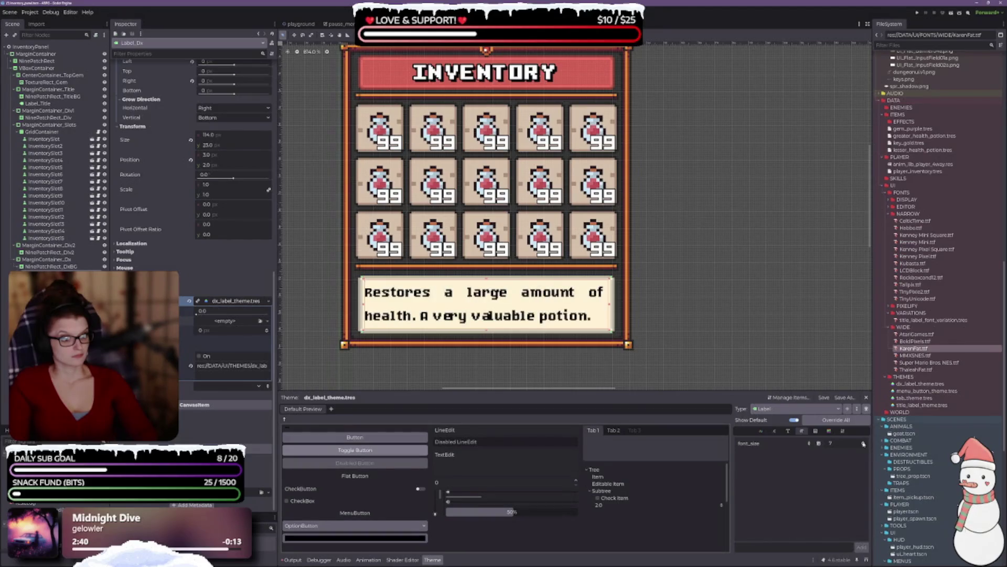
Step: Apply BoldPixels.ttf as the label font and remove the font_size override
{"action": "left_click", "coordinate": [788, 431]}
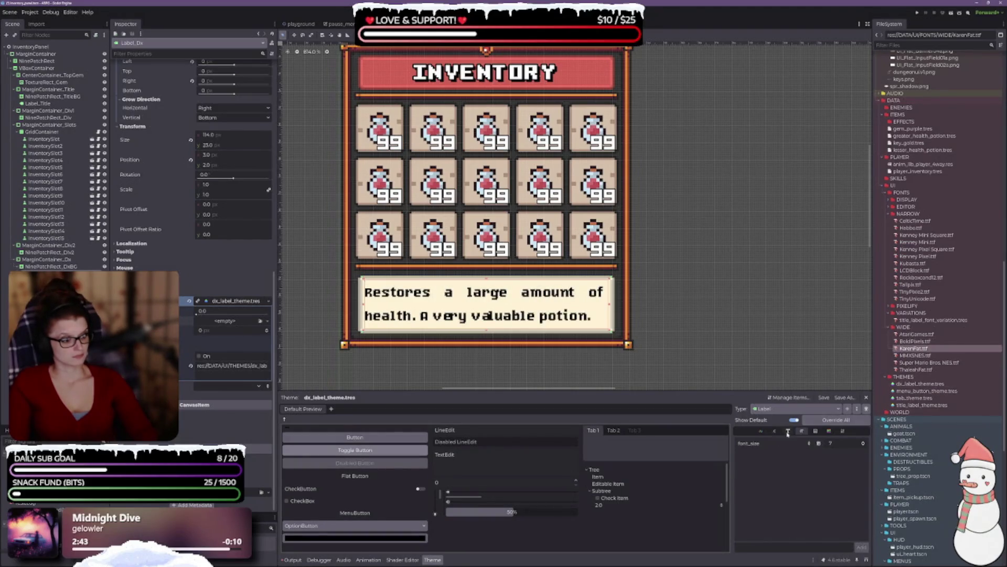
{"action": "mouse_move", "coordinate": [916, 341]}
{"action": "left_mouse_down"}
{"action": "mouse_move", "coordinate": [913, 367]}
{"action": "mouse_move", "coordinate": [850, 448]}
{"action": "left_mouse_up"}
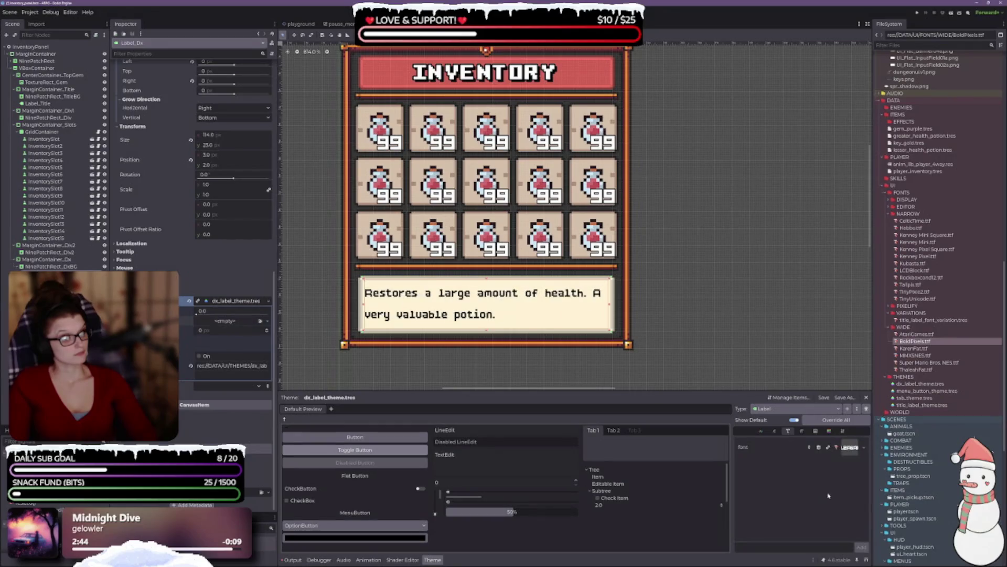
{"action": "left_click", "coordinate": [802, 431]}
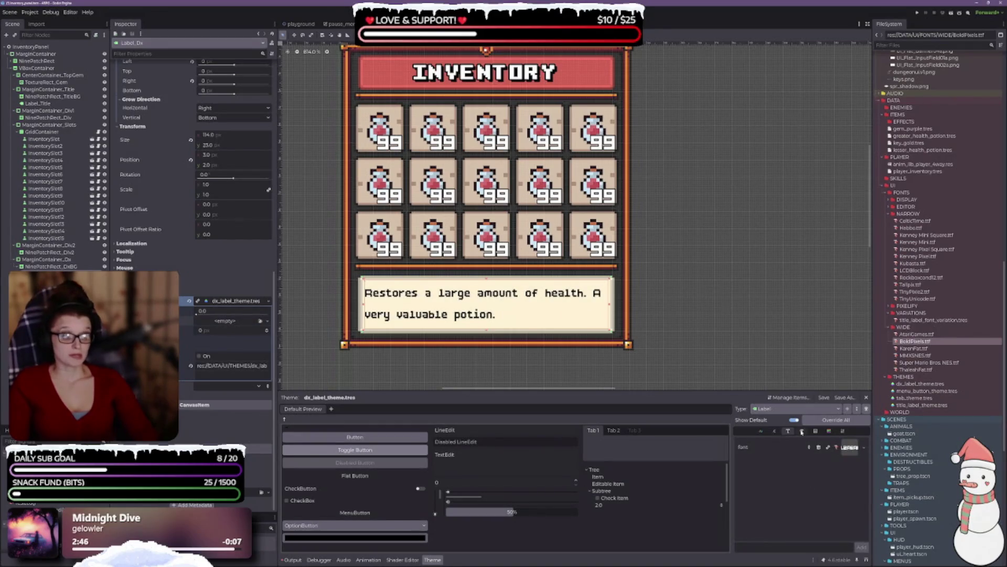
{"action": "left_click", "coordinate": [865, 443]}
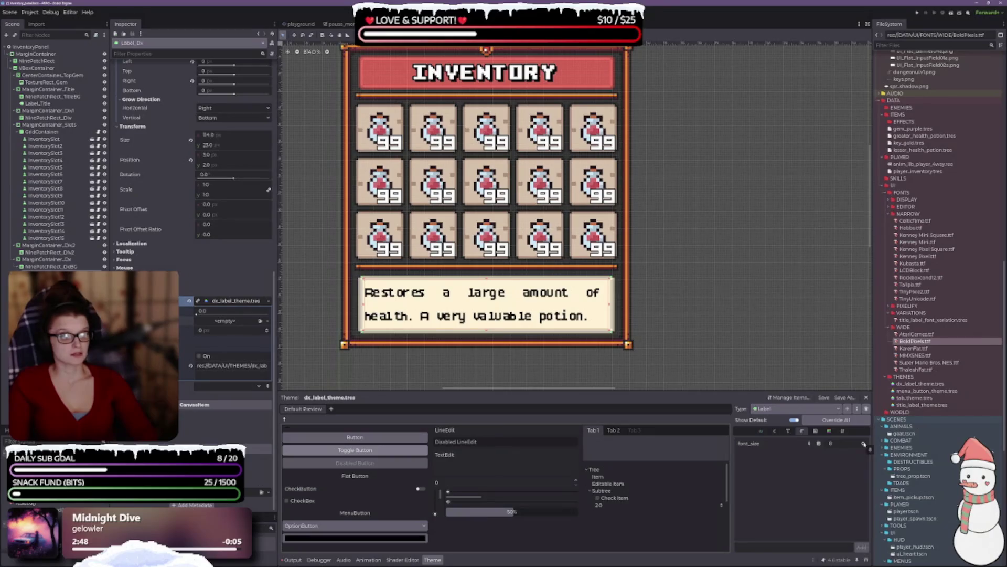
{"action": "left_click", "coordinate": [863, 445]}
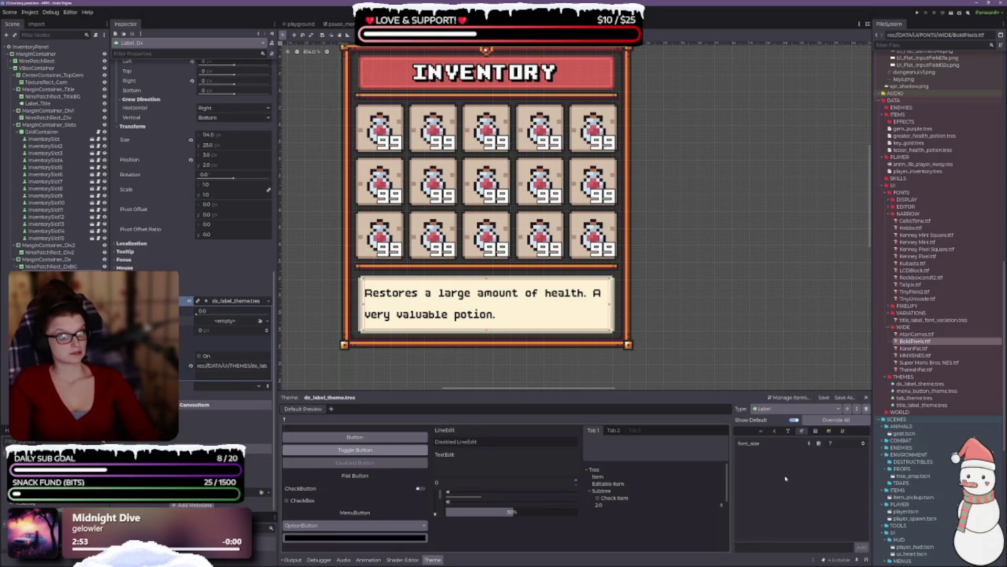
{"action": "left_click", "coordinate": [761, 430]}
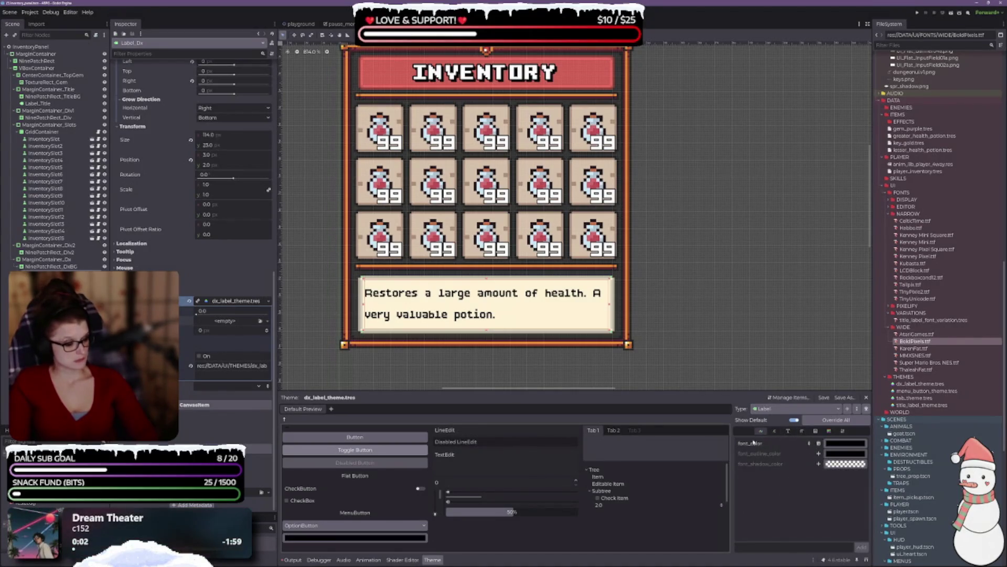
Step: Enable the label theme's line_spacing constant override and lower it from 2 to 0
{"action": "left_click", "coordinate": [775, 431]}
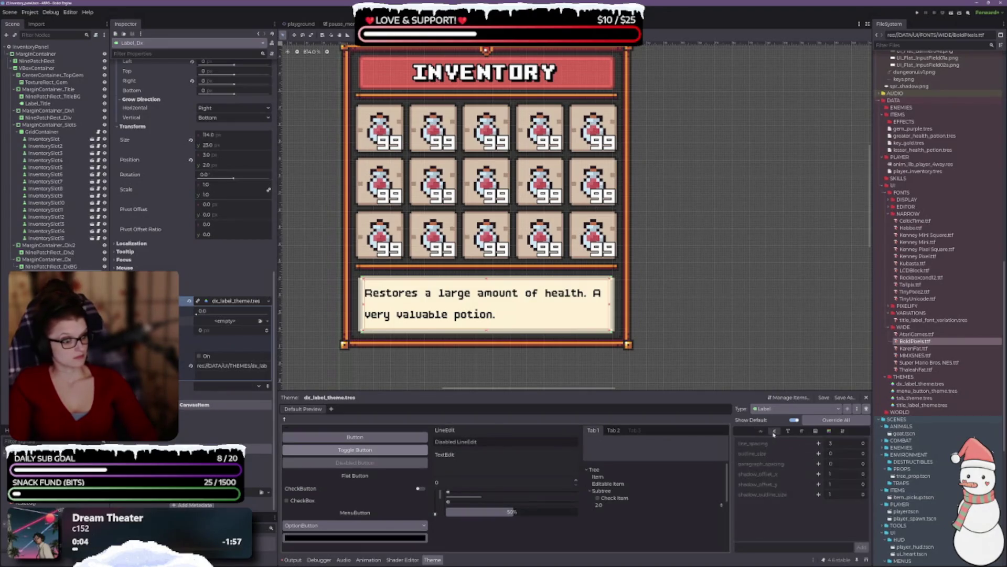
{"action": "left_click", "coordinate": [788, 431]}
{"action": "left_click", "coordinate": [773, 432]}
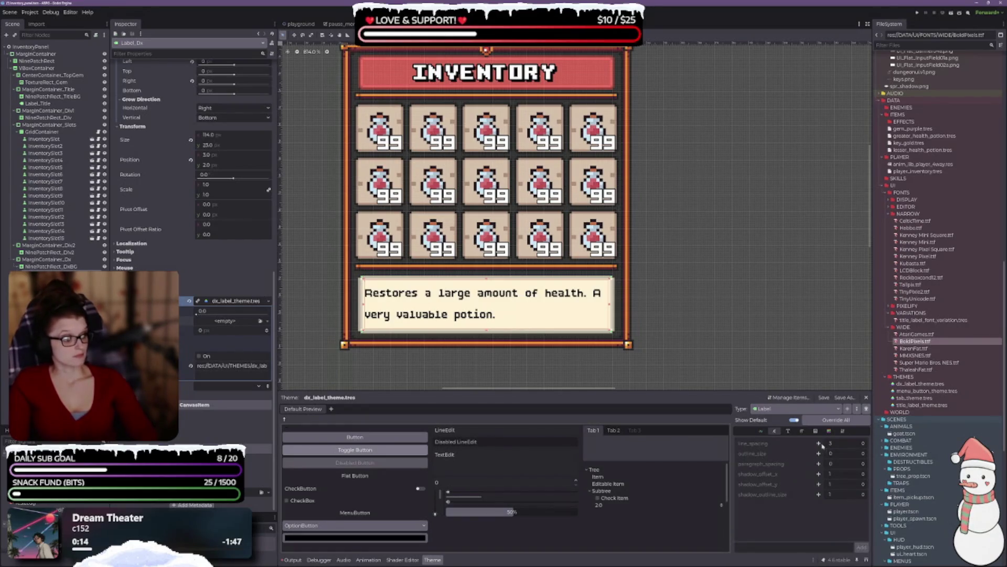
{"action": "left_click", "coordinate": [818, 443]}
{"action": "left_click", "coordinate": [864, 446]}
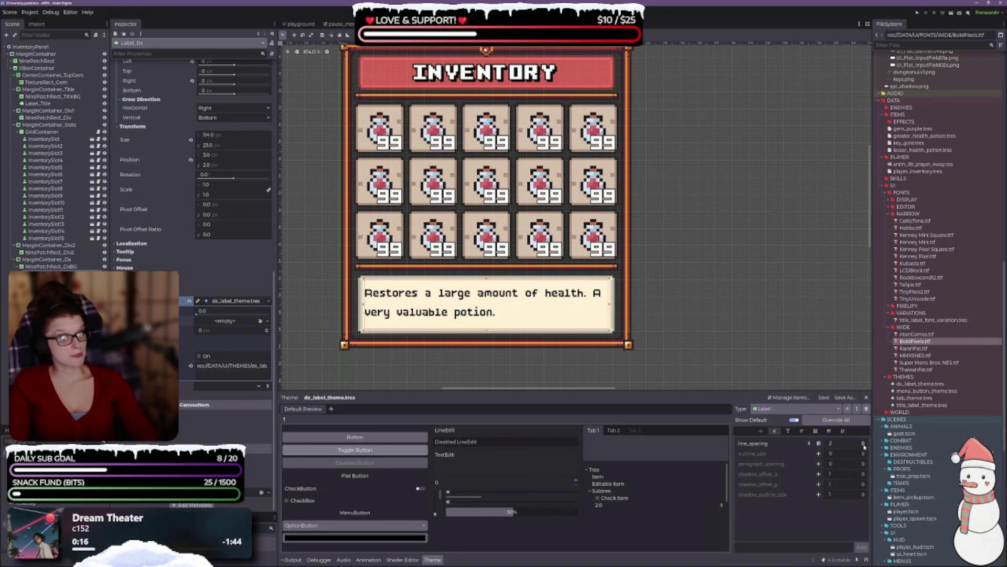
{"action": "left_click", "coordinate": [864, 446]}
{"action": "left_click", "coordinate": [864, 446]}
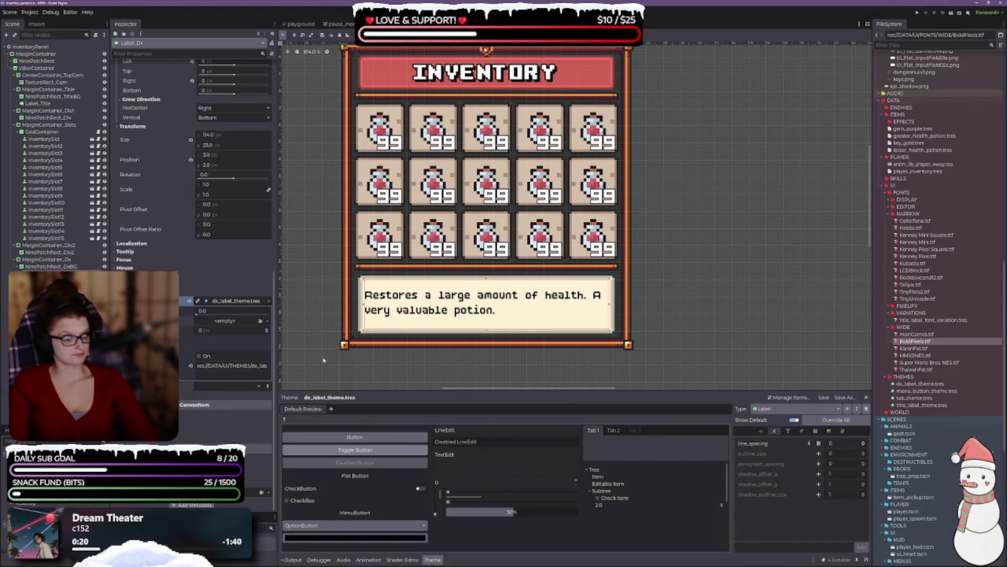
Step: Set the description's Vertical Alignment to Top after briefly trying Fill
{"action": "scroll", "coordinate": [226, 223], "scroll_direction": "up", "scroll_amount": 5}
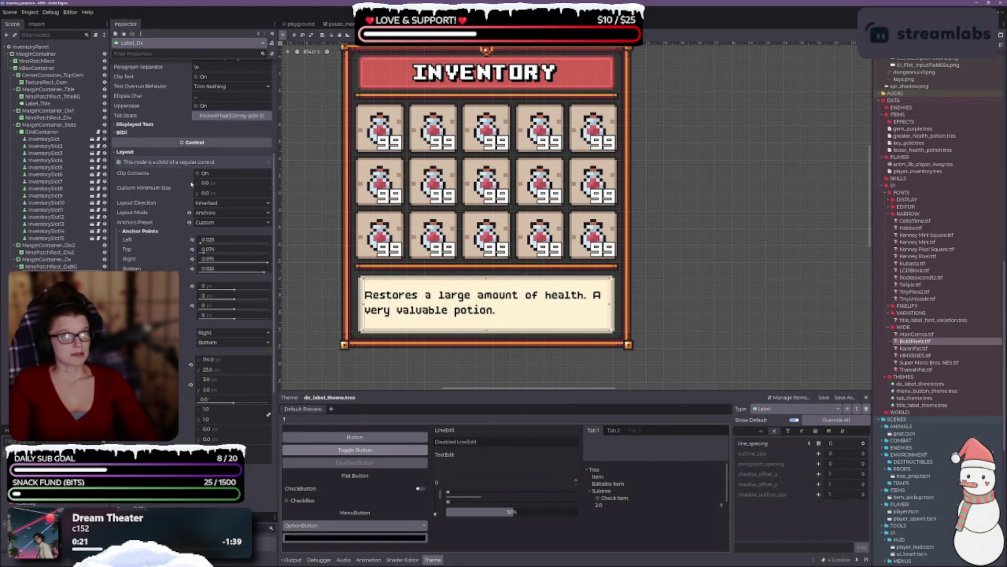
{"action": "scroll", "coordinate": [165, 235], "scroll_direction": "up", "scroll_amount": 4}
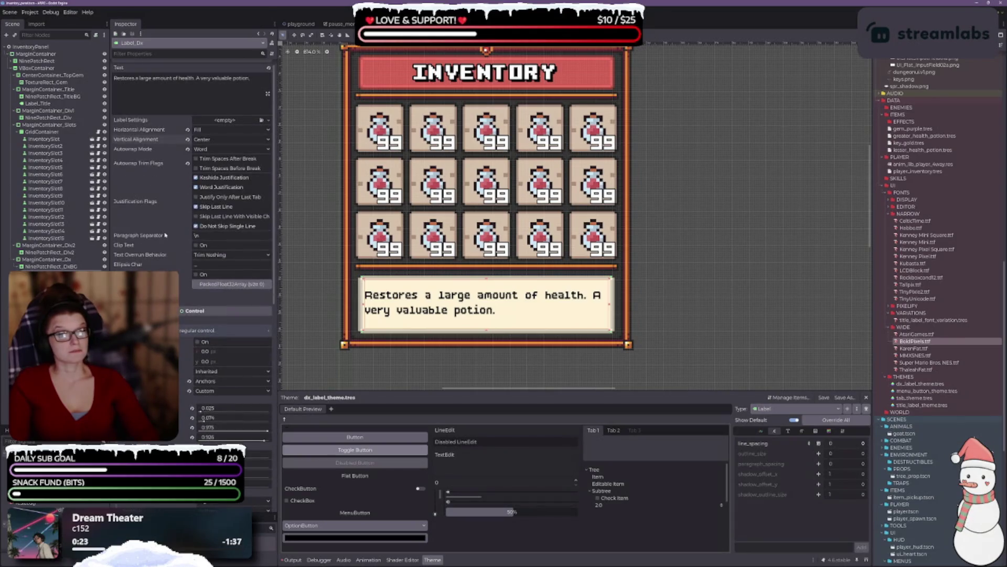
{"action": "left_click", "coordinate": [205, 139]}
{"action": "left_click", "coordinate": [215, 175]}
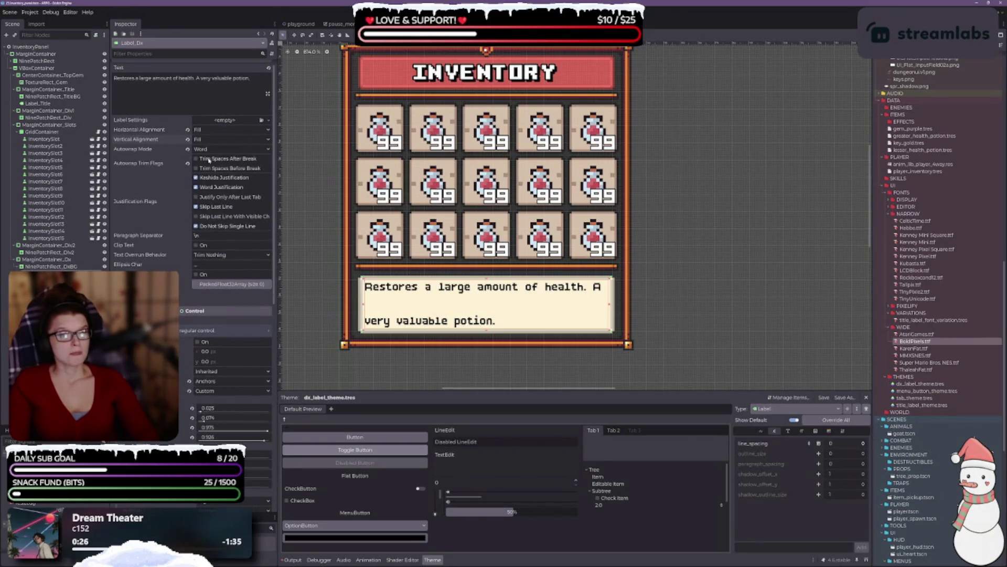
{"action": "left_click", "coordinate": [208, 140]}
{"action": "left_click", "coordinate": [207, 152]}
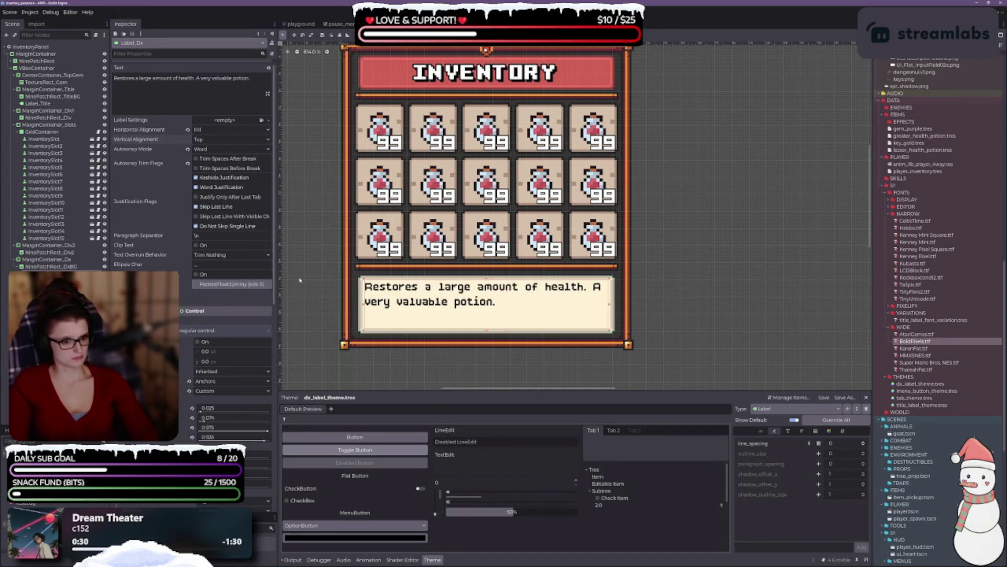
Step: Pull Label_Dx's left and right edges slightly inward and save the inventory scene
{"action": "scroll", "coordinate": [370, 303], "scroll_direction": "up", "scroll_amount": 3}
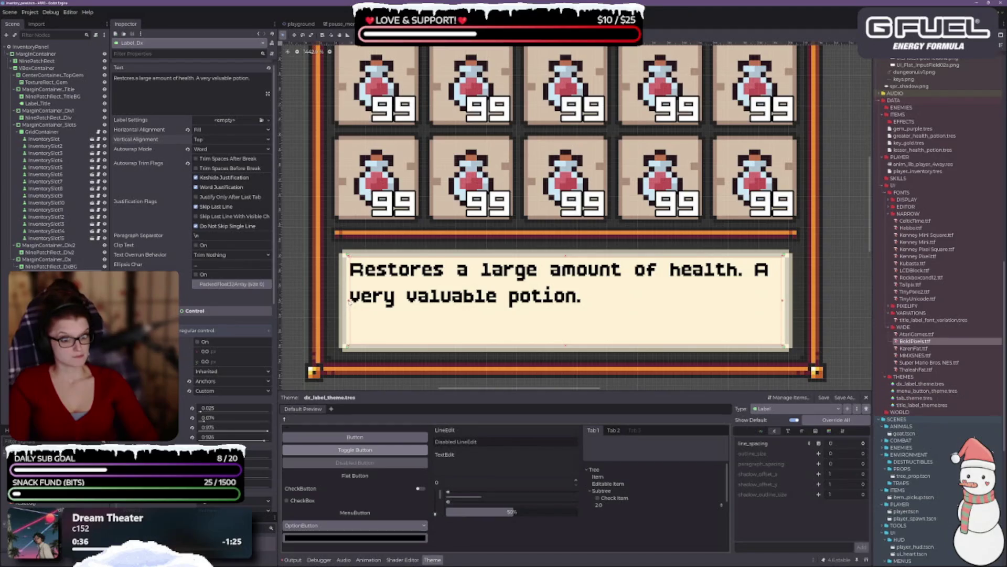
{"action": "left_click_drag", "start_coordinate": [349, 301], "coordinate": [353, 300]}
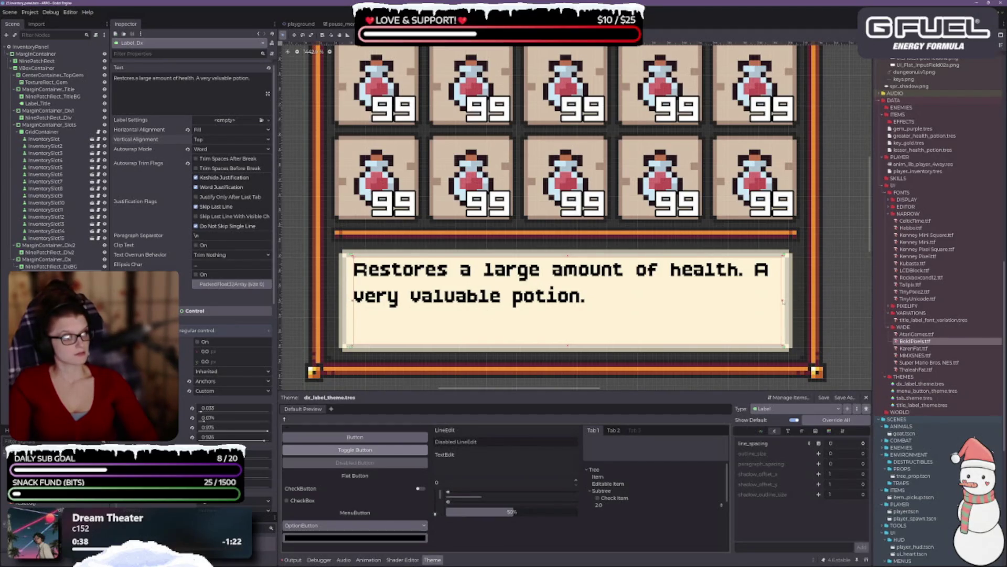
{"action": "left_click_drag", "start_coordinate": [781, 300], "coordinate": [779, 300]}
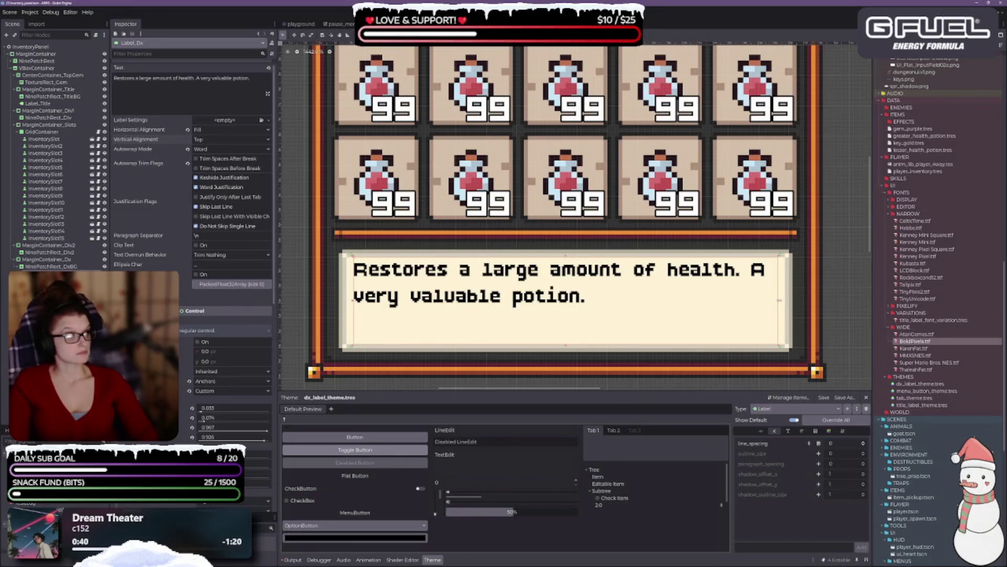
{"action": "scroll", "coordinate": [604, 326], "scroll_direction": "down", "scroll_amount": 2}
{"action": "key", "text": "ctrl+s"}
Step: Reselect Label_Dx, nudge its top edge, and raise its bottom edge slightly
{"action": "scroll", "coordinate": [622, 336], "scroll_direction": "down", "scroll_amount": 1}
{"action": "left_click", "coordinate": [738, 261]}
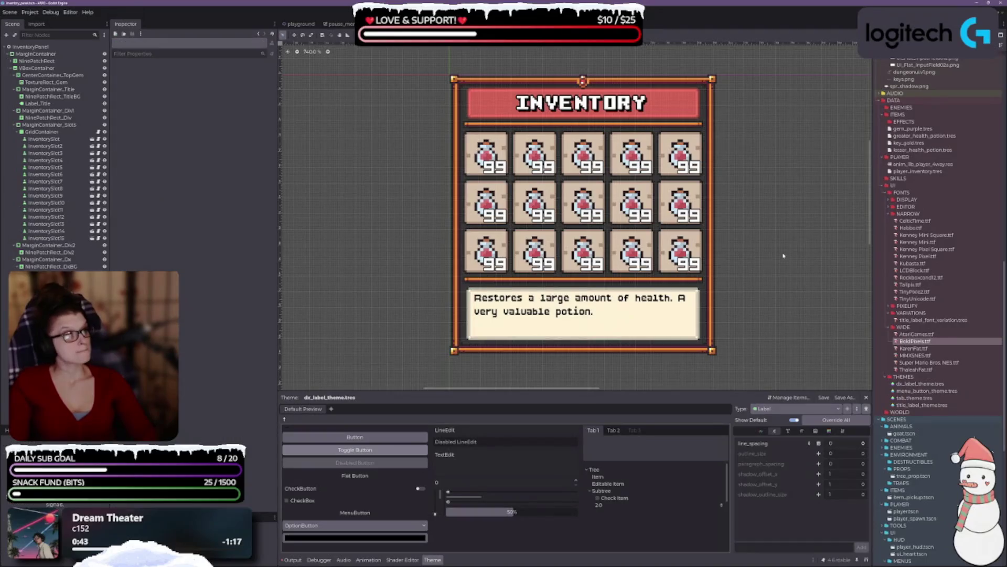
{"action": "scroll", "coordinate": [616, 331], "scroll_direction": "up", "scroll_amount": 1}
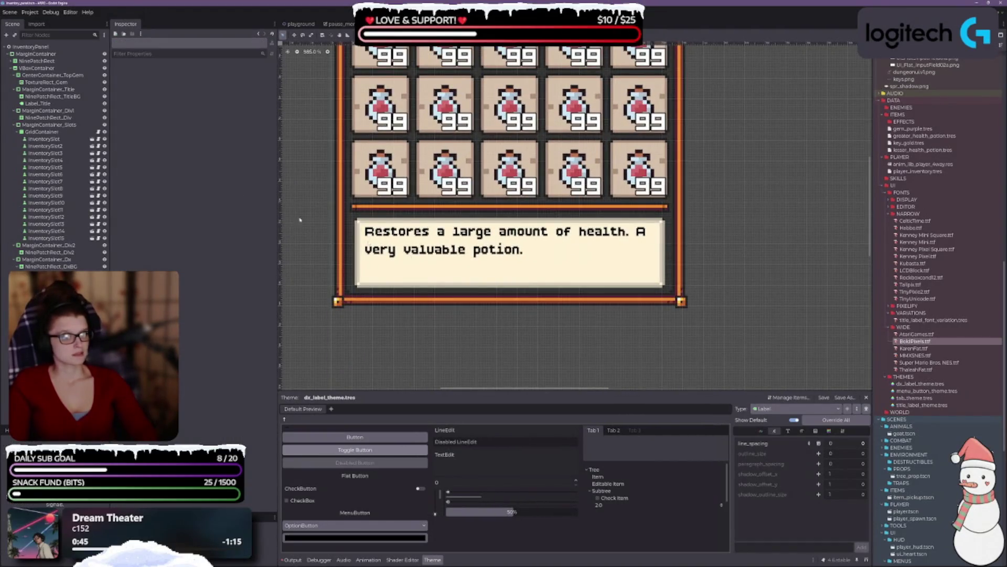
{"action": "left_click", "coordinate": [512, 270]}
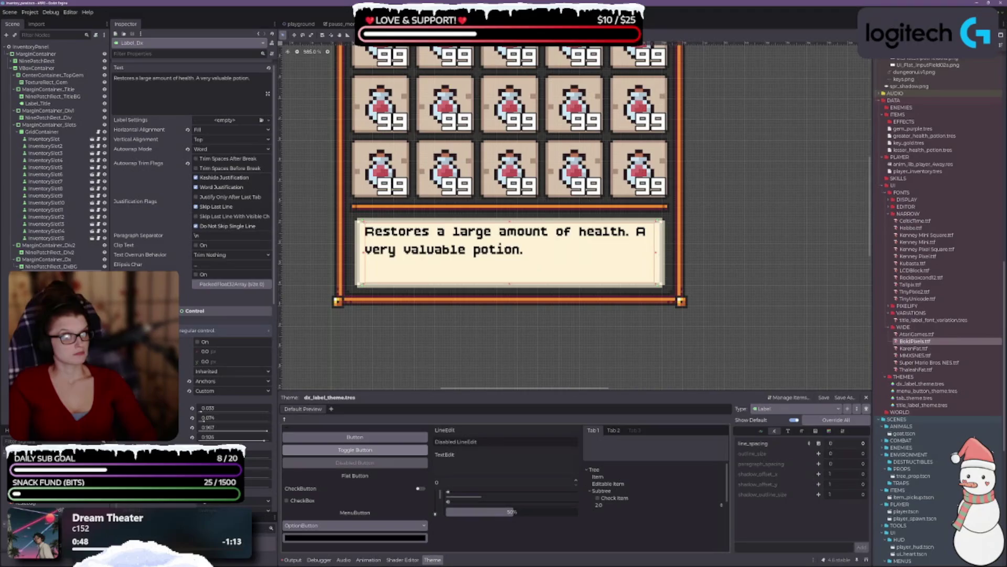
{"action": "scroll", "coordinate": [512, 270], "scroll_direction": "up", "scroll_amount": 1}
{"action": "left_click_drag", "start_coordinate": [497, 205], "coordinate": [496, 208]}
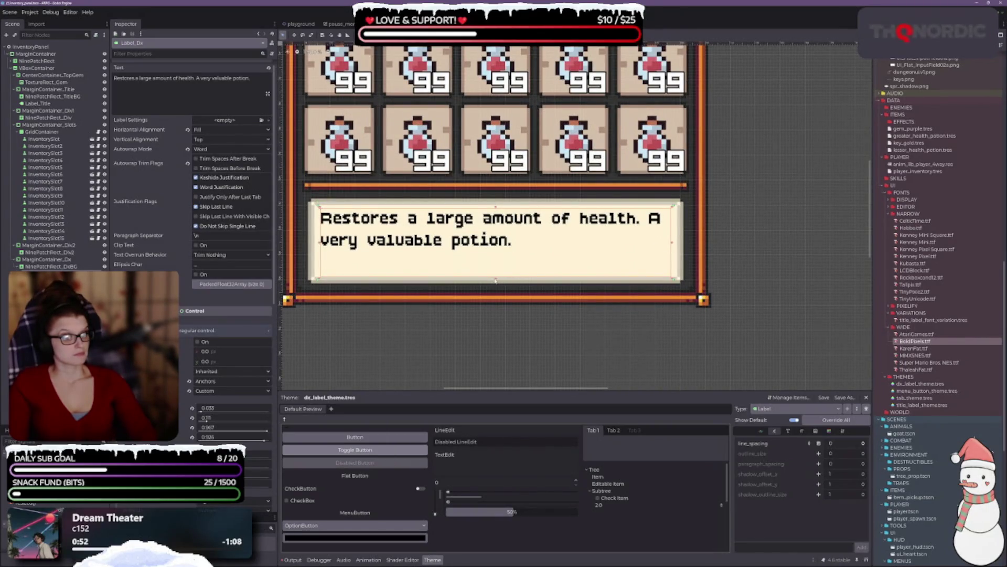
{"action": "left_click_drag", "start_coordinate": [496, 279], "coordinate": [495, 276]}
{"action": "right_click", "coordinate": [435, 270]}
{"action": "key", "text": "Escape"}
{"action": "scroll", "coordinate": [721, 263], "scroll_direction": "down", "scroll_amount": 2}
{"action": "left_click", "coordinate": [721, 263]}
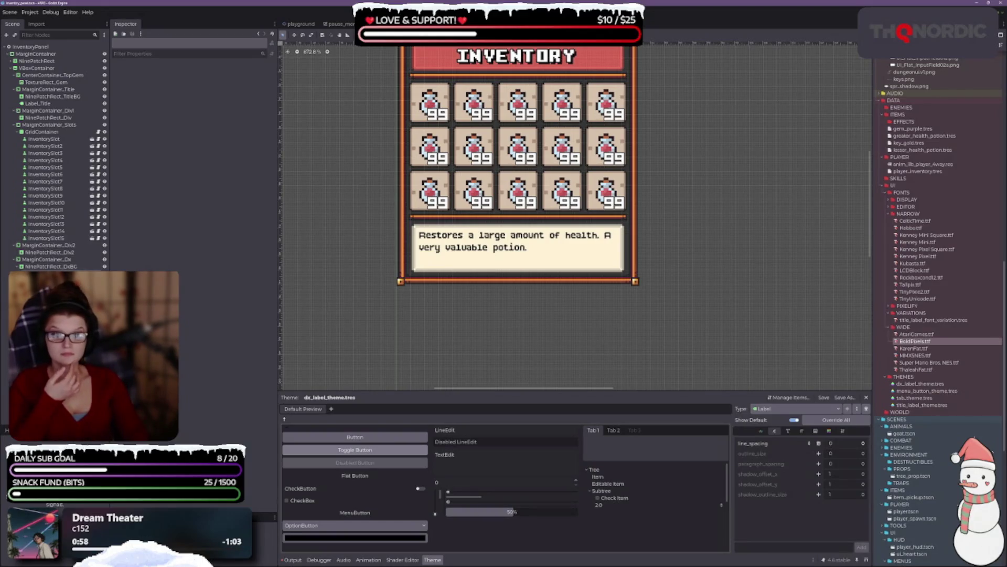
Step: Try Autowrap Word (Smart) on the description label, then revert to plain Word wrapping
{"action": "left_click", "coordinate": [518, 260]}
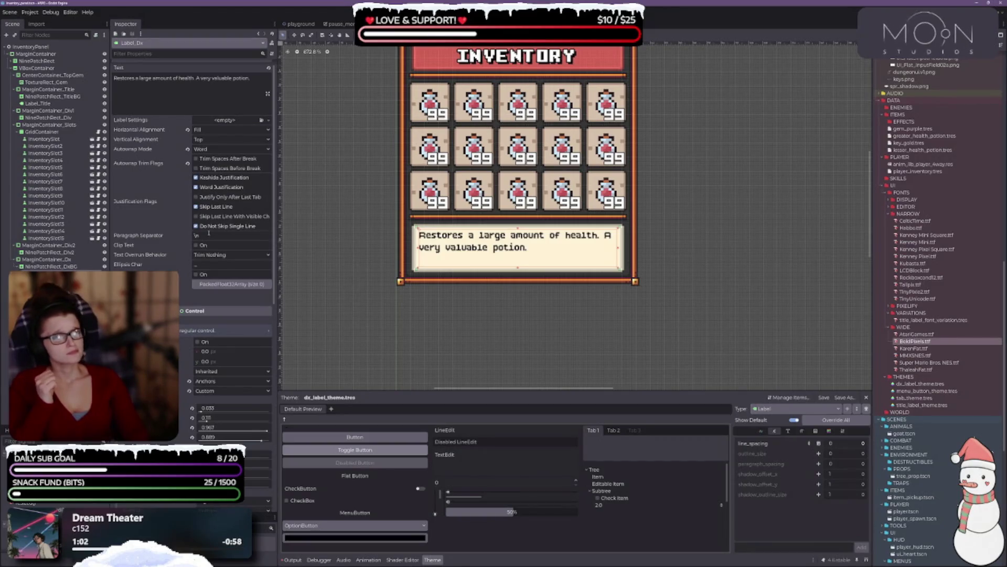
{"action": "scroll", "coordinate": [379, 313], "scroll_direction": "up", "scroll_amount": 1}
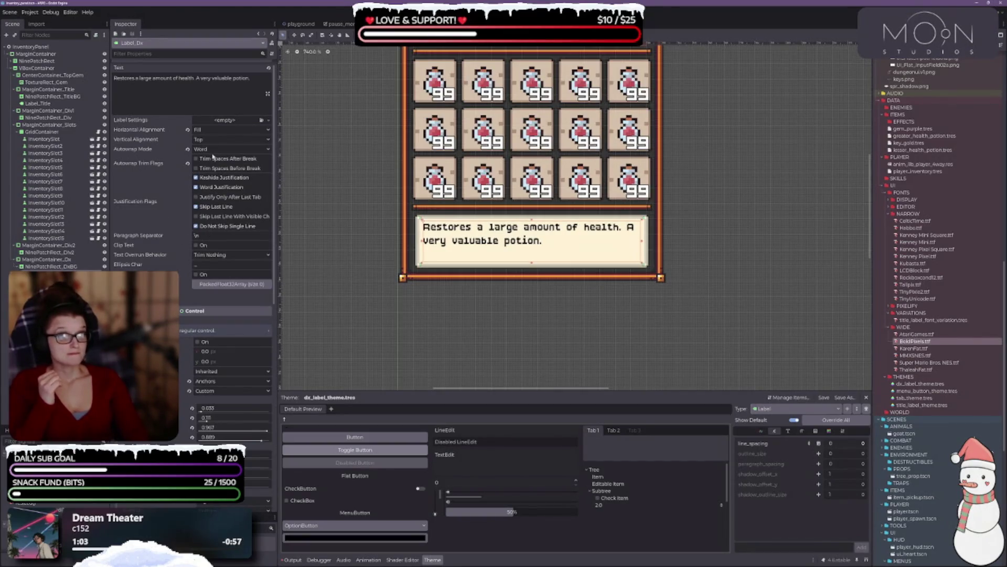
{"action": "left_click", "coordinate": [214, 150]}
{"action": "left_click", "coordinate": [216, 182]}
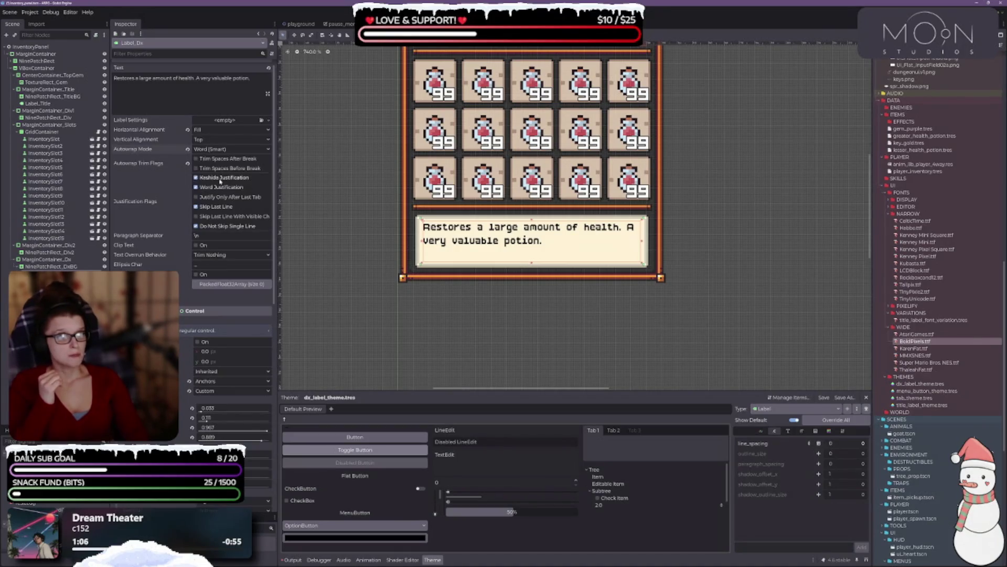
{"action": "left_click", "coordinate": [206, 151]}
{"action": "left_click", "coordinate": [209, 175]}
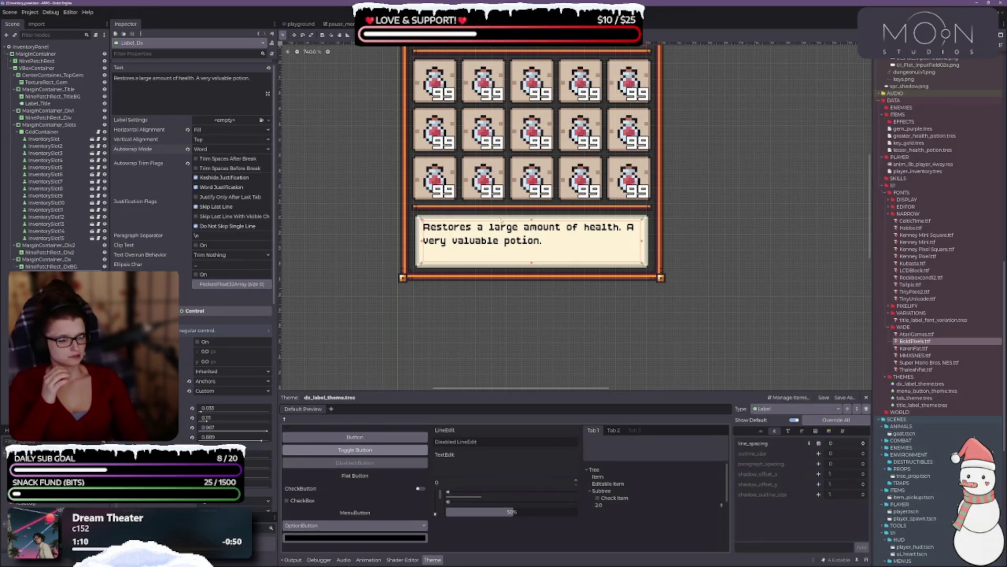
Step: Insert a line break after 'health.' in the description text and uncheck Word Justification
{"action": "scroll", "coordinate": [502, 231], "scroll_direction": "up", "scroll_amount": 3}
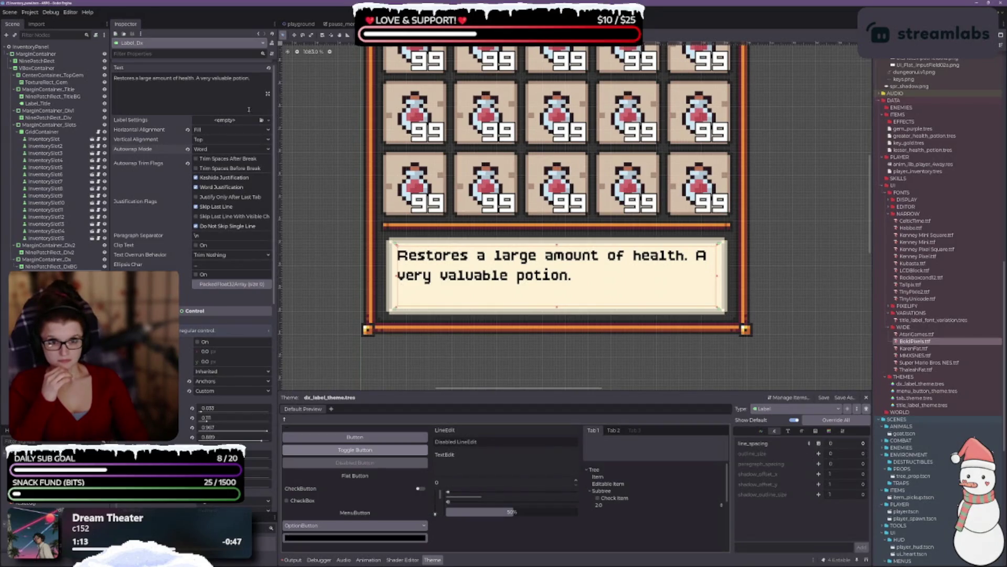
{"action": "left_click", "coordinate": [197, 78]}
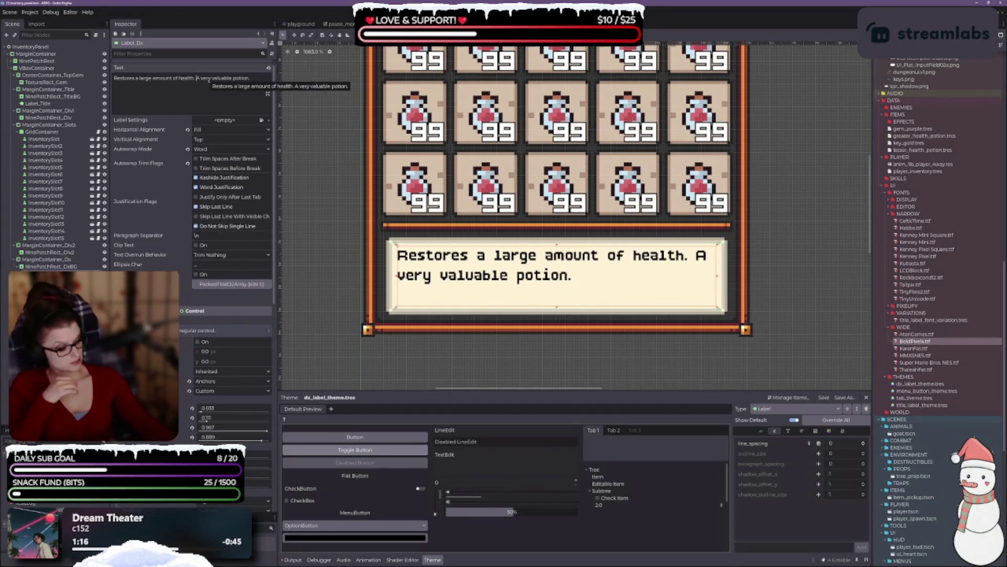
{"action": "key", "text": "Return"}
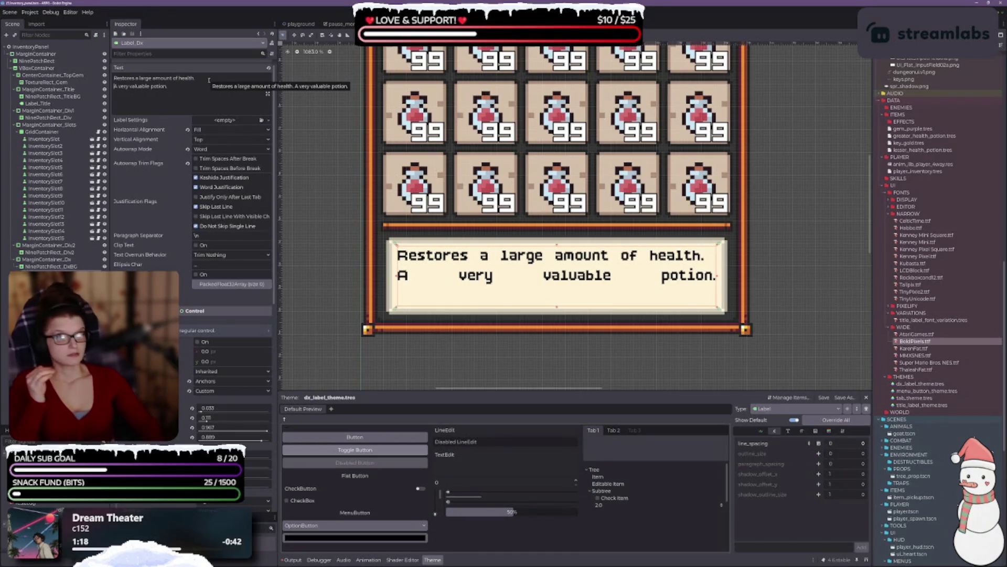
{"action": "left_click", "coordinate": [216, 190]}
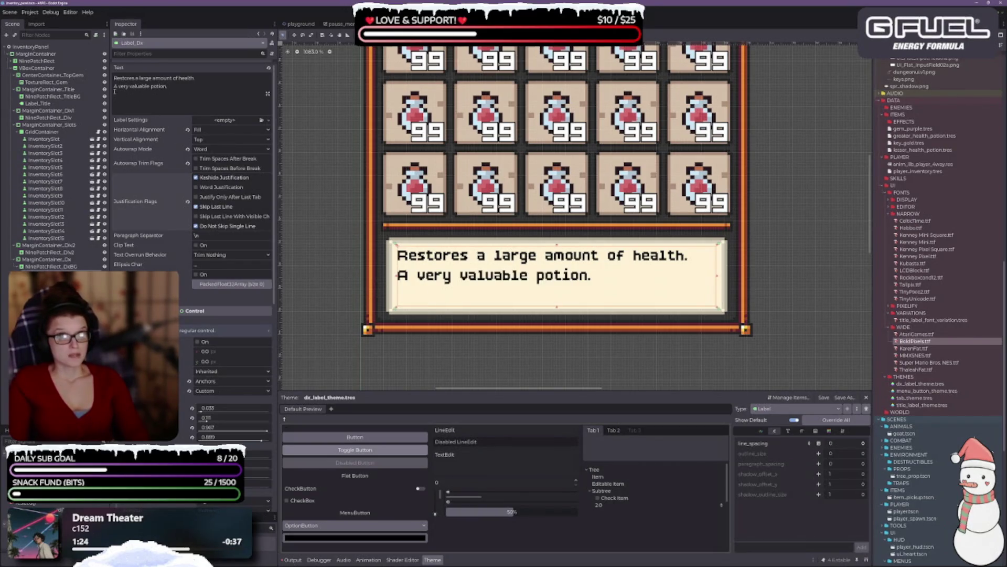
{"action": "key", "text": "Up"}
{"action": "key", "text": "BackSpace"}
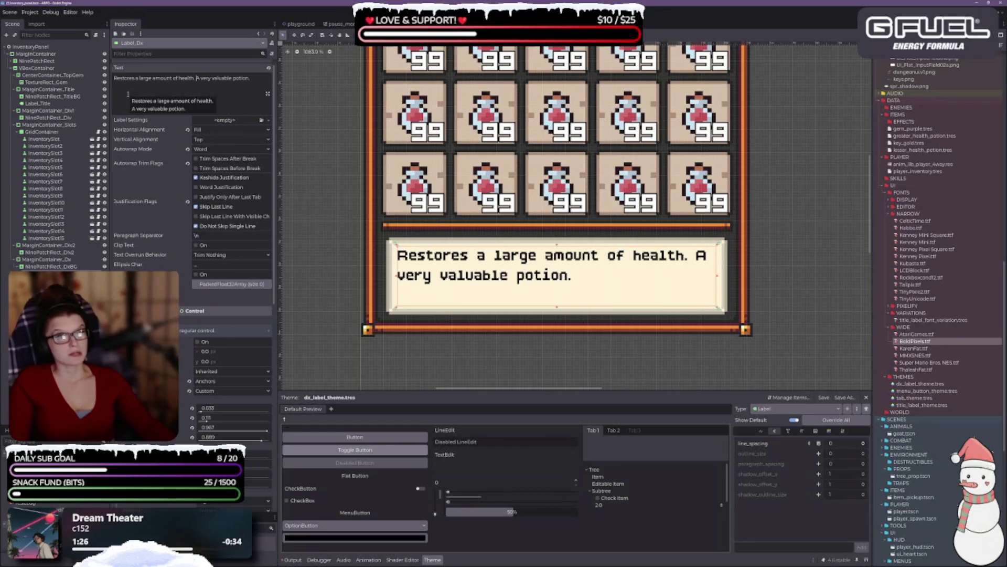
{"action": "key", "text": "BackSpace"}
{"action": "key", "text": "Return"}
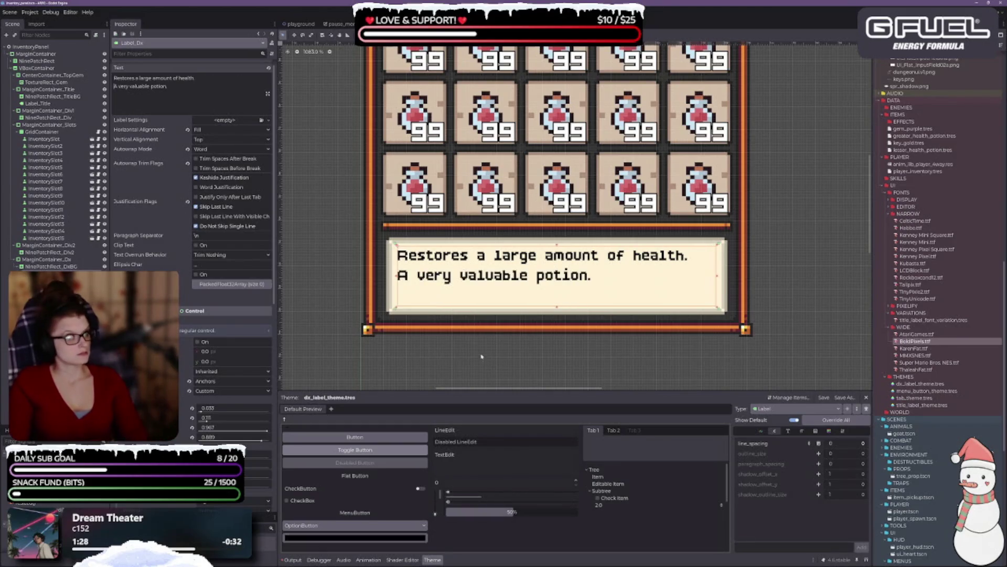
{"action": "scroll", "coordinate": [481, 359], "scroll_direction": "down", "scroll_amount": 5}
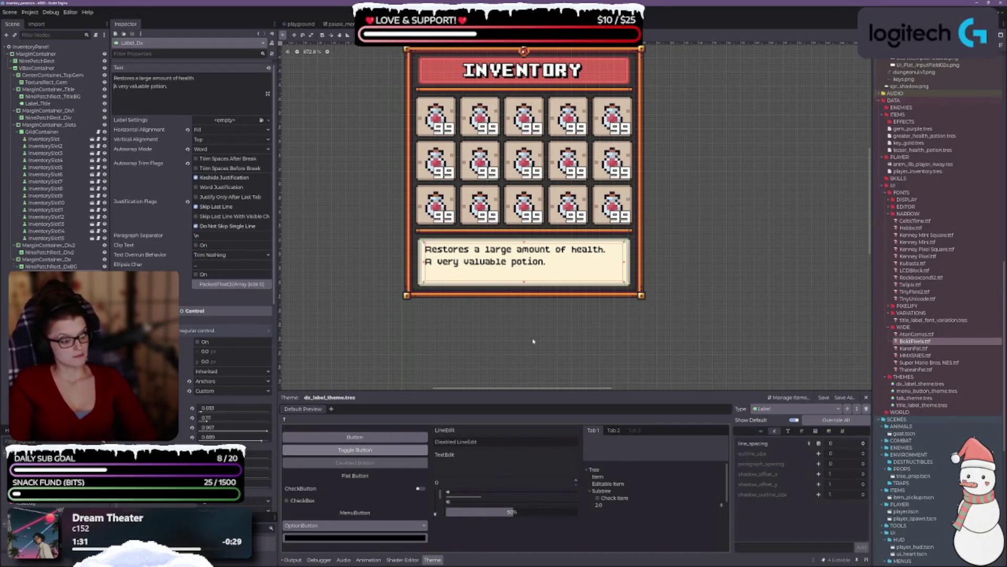
{"action": "left_click", "coordinate": [788, 430]}
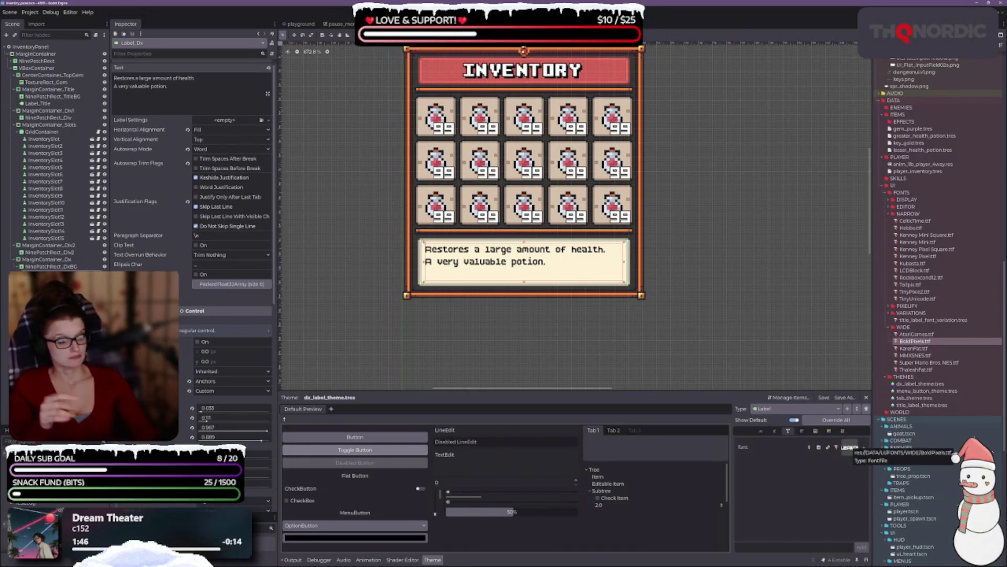
{"action": "mouse_move", "coordinate": [919, 334]}
{"action": "left_mouse_down"}
{"action": "mouse_move", "coordinate": [895, 436]}
{"action": "mouse_move", "coordinate": [850, 447]}
{"action": "left_mouse_up"}
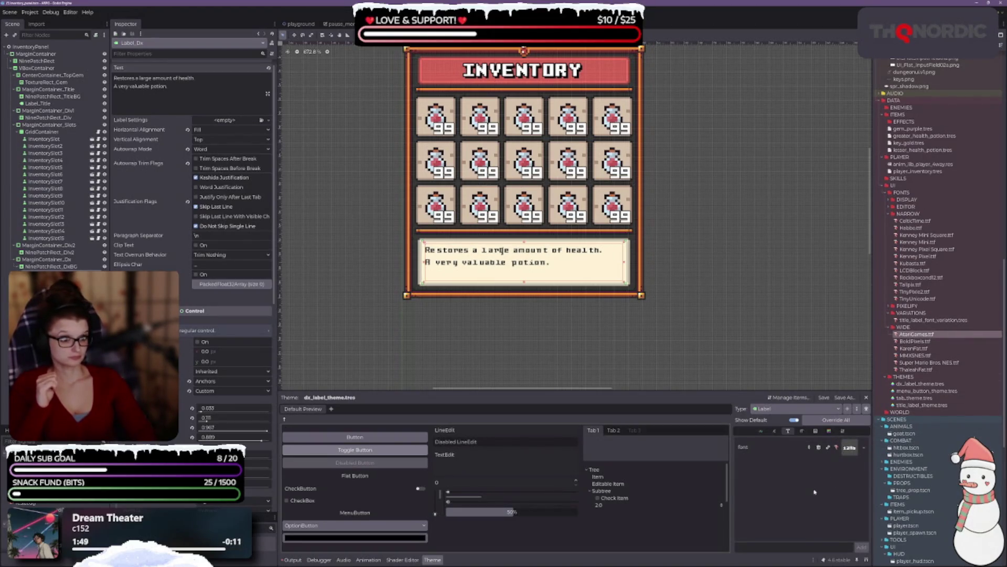
{"action": "left_click", "coordinate": [802, 431]}
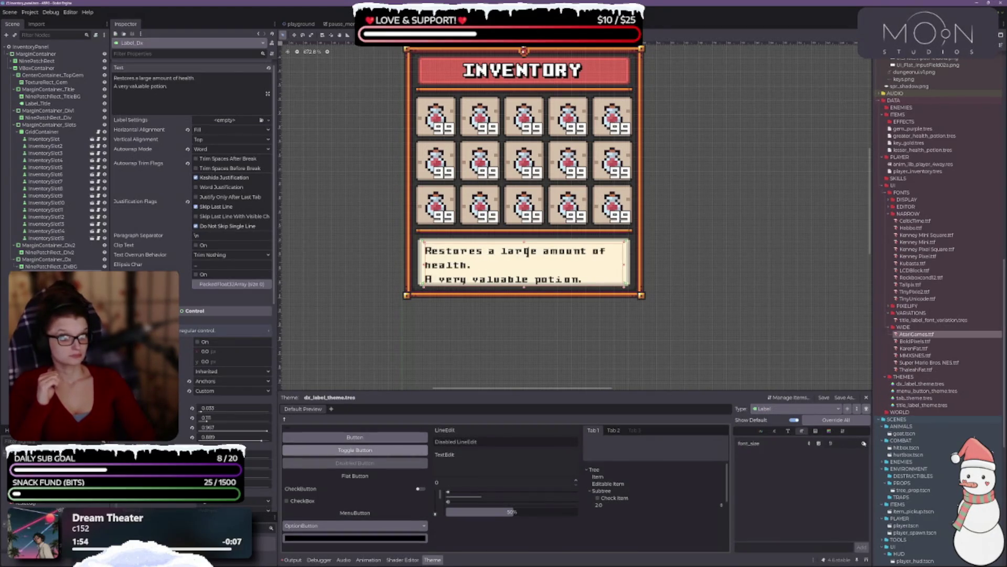
{"action": "left_click", "coordinate": [864, 443]}
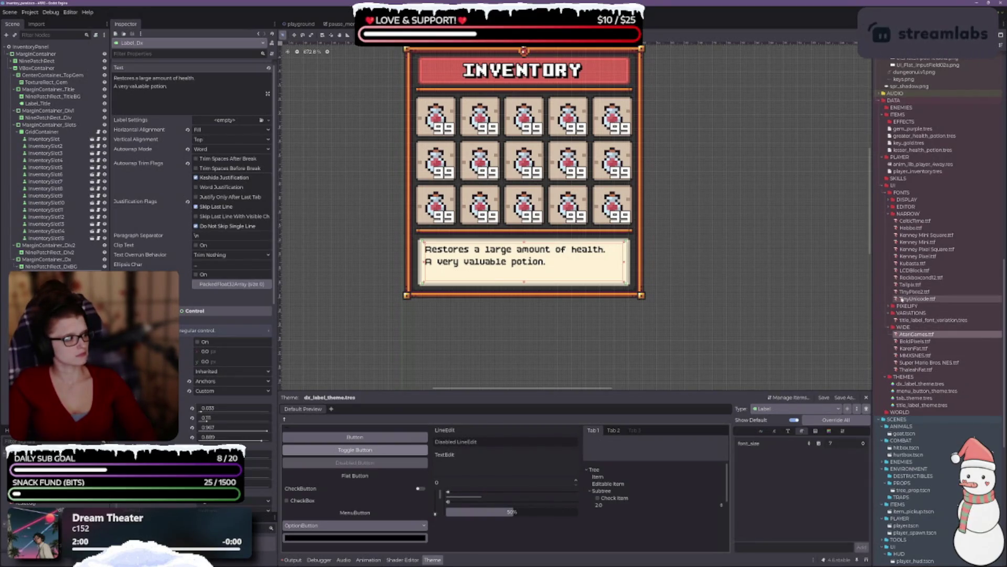
{"action": "left_click", "coordinate": [918, 300]}
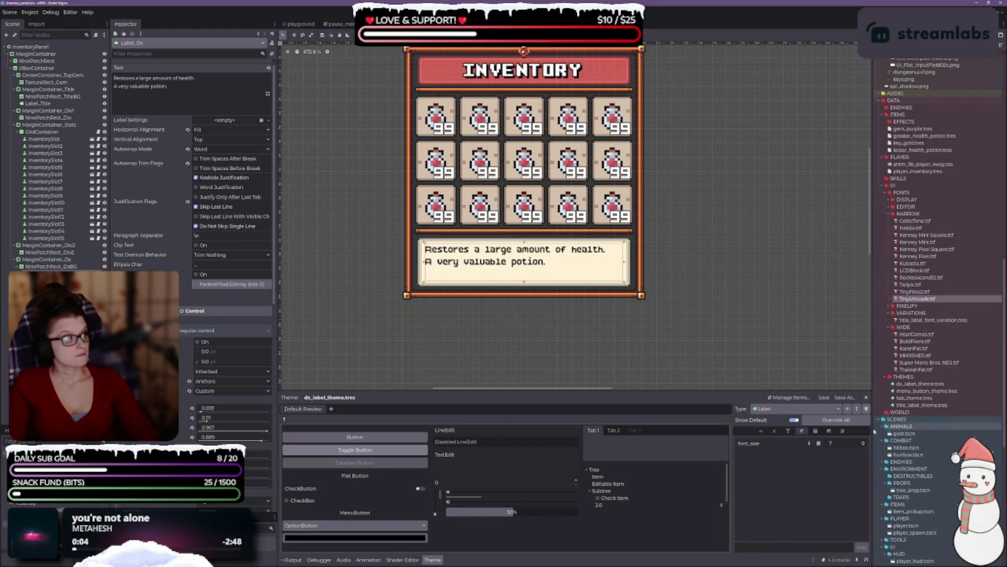
{"action": "left_click", "coordinate": [775, 430]}
{"action": "left_click", "coordinate": [787, 432]}
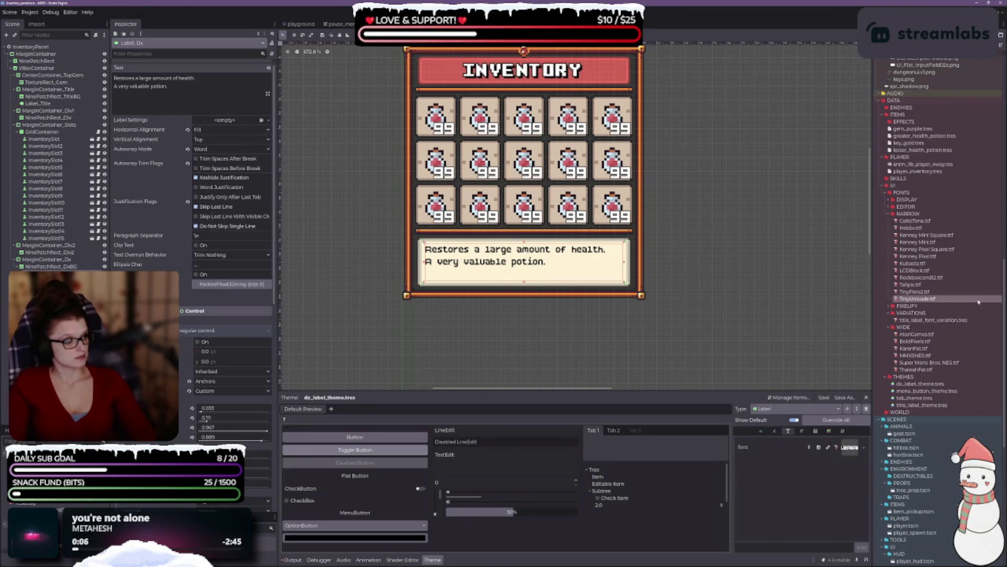
{"action": "mouse_move", "coordinate": [918, 298]}
{"action": "left_mouse_down"}
{"action": "mouse_move", "coordinate": [882, 412]}
{"action": "mouse_move", "coordinate": [845, 447]}
{"action": "left_mouse_up"}
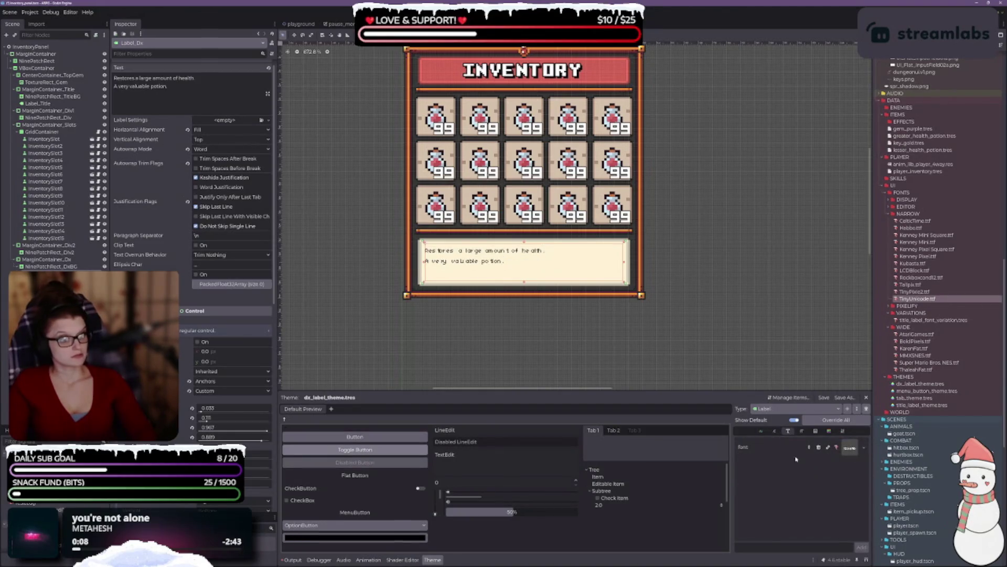
{"action": "left_click", "coordinate": [801, 431]}
{"action": "left_click", "coordinate": [863, 444]}
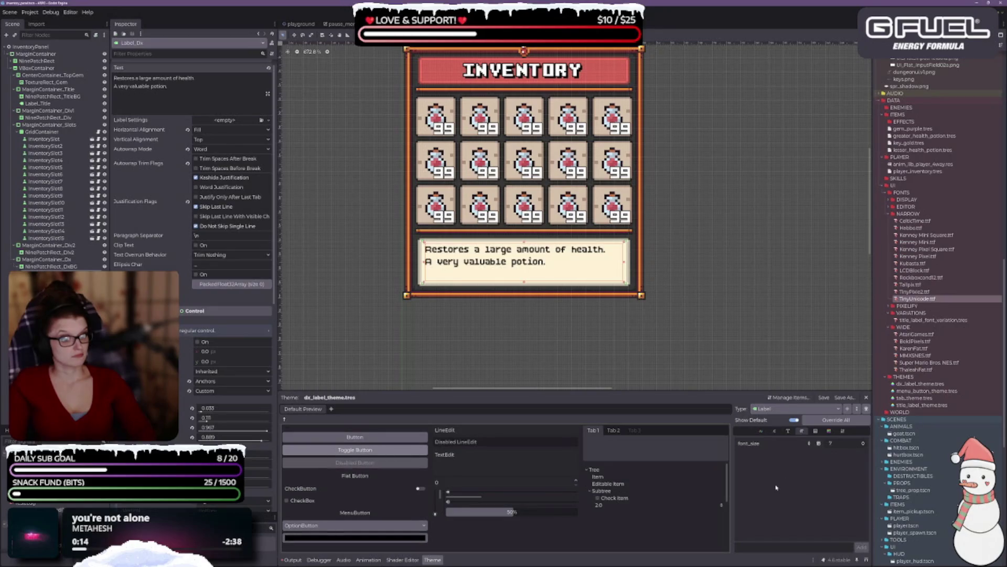
{"action": "left_click", "coordinate": [913, 291]}
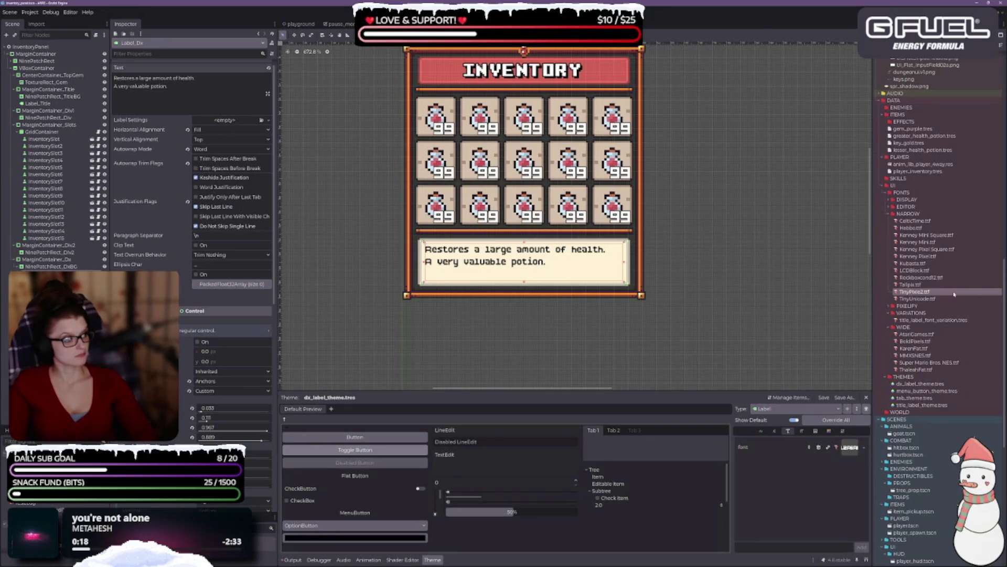
{"action": "mouse_move", "coordinate": [919, 294]}
{"action": "left_mouse_down"}
{"action": "mouse_move", "coordinate": [847, 427]}
{"action": "mouse_move", "coordinate": [850, 447]}
{"action": "left_mouse_up"}
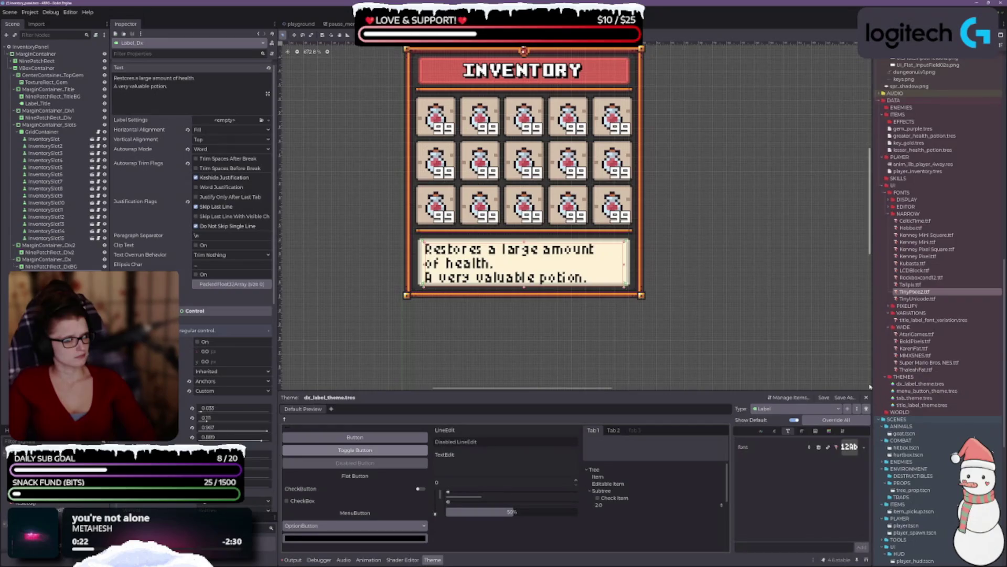
Step: Try TinyPixie2, Tailpix, Rockboxcond12 and LCDBlock on the description, then settle on Kubasta
{"action": "key", "text": "ctrl+z"}
{"action": "left_click_drag", "start_coordinate": [910, 284], "coordinate": [847, 454]}
{"action": "key", "text": "ctrl+z"}
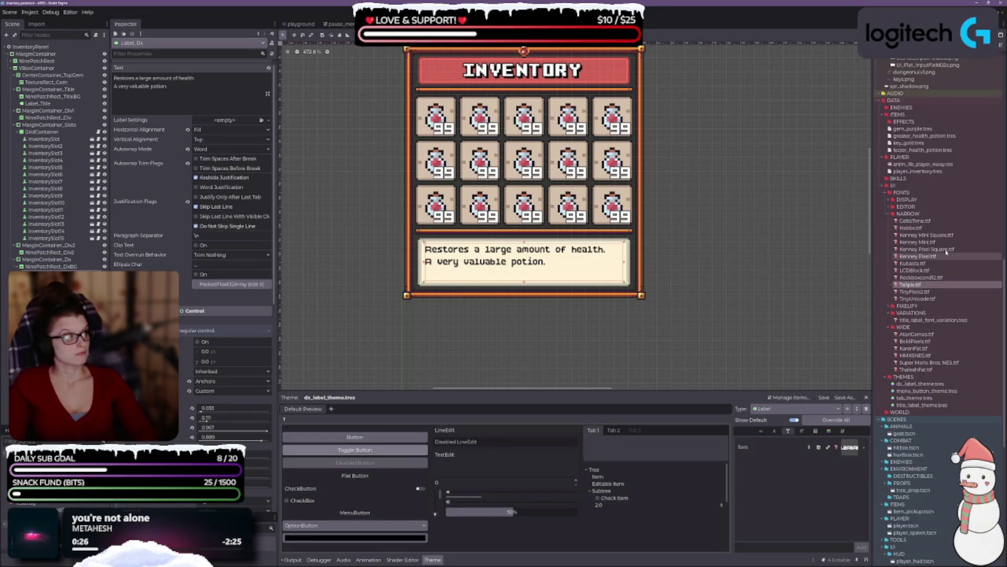
{"action": "left_click_drag", "start_coordinate": [943, 277], "coordinate": [849, 447]}
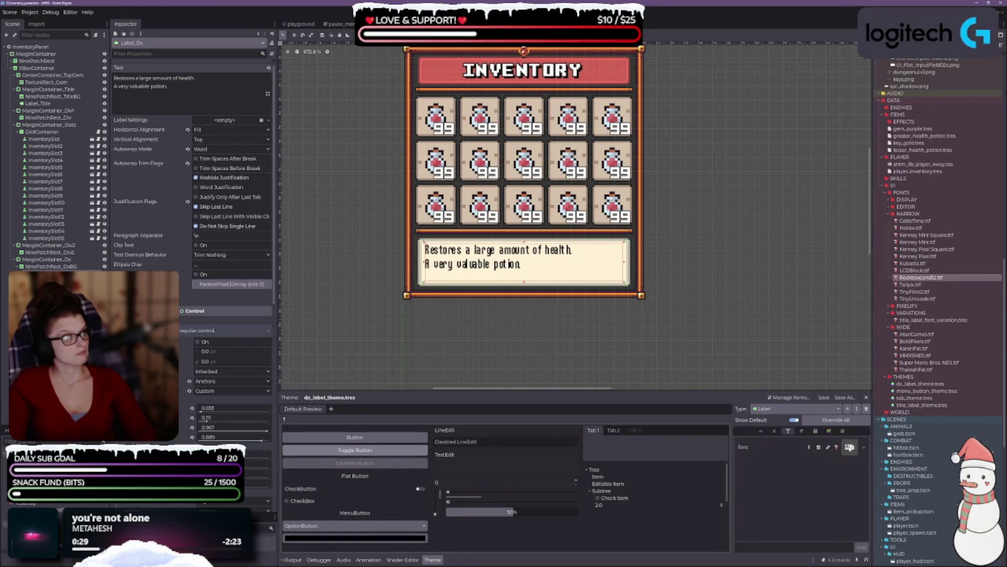
{"action": "key", "text": "ctrl+z"}
{"action": "left_click_drag", "start_coordinate": [914, 271], "coordinate": [851, 452]}
{"action": "key", "text": "ctrl+z"}
{"action": "mouse_move", "coordinate": [913, 263]}
{"action": "left_mouse_down"}
{"action": "mouse_move", "coordinate": [887, 475]}
{"action": "mouse_move", "coordinate": [851, 448]}
{"action": "left_mouse_up"}
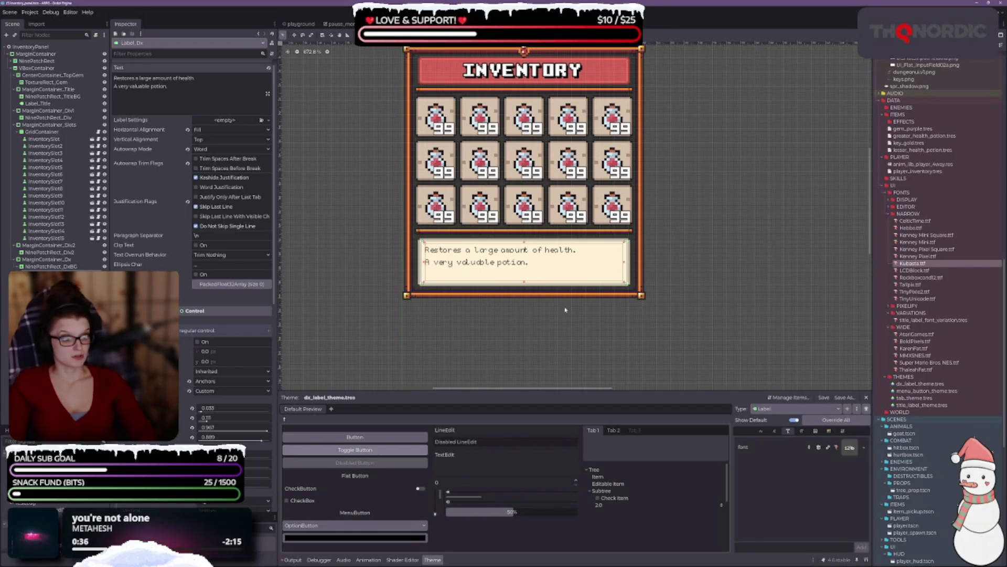
Step: Add a font_size override to the label theme, test 9, and set it back to 8
{"action": "left_click", "coordinate": [802, 430]}
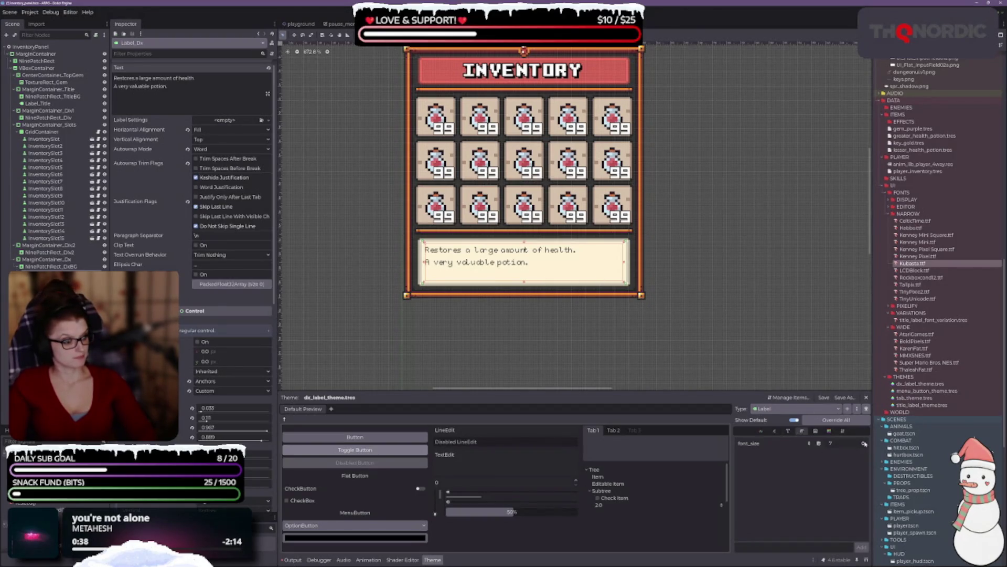
{"action": "left_click", "coordinate": [864, 444]}
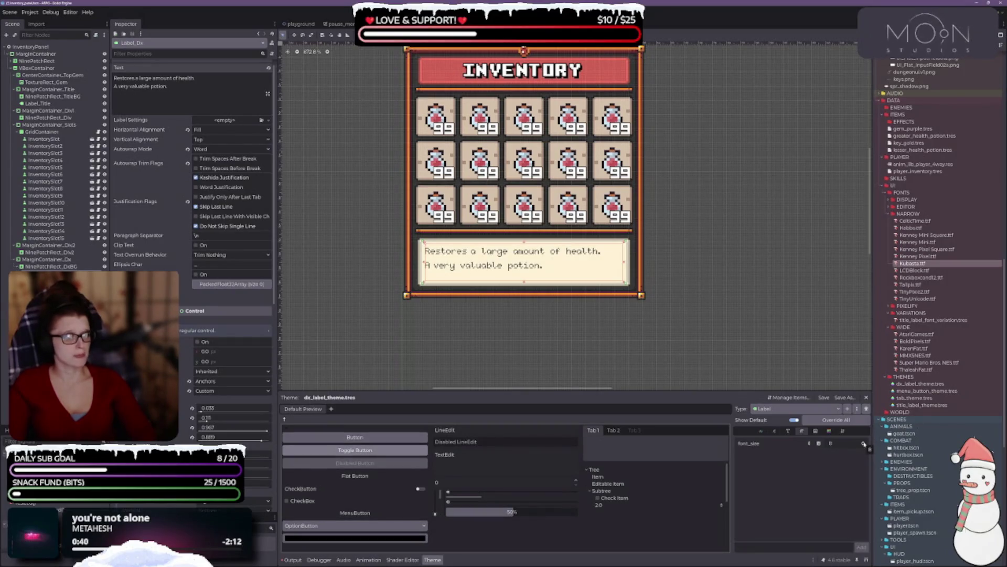
{"action": "left_click", "coordinate": [863, 444]}
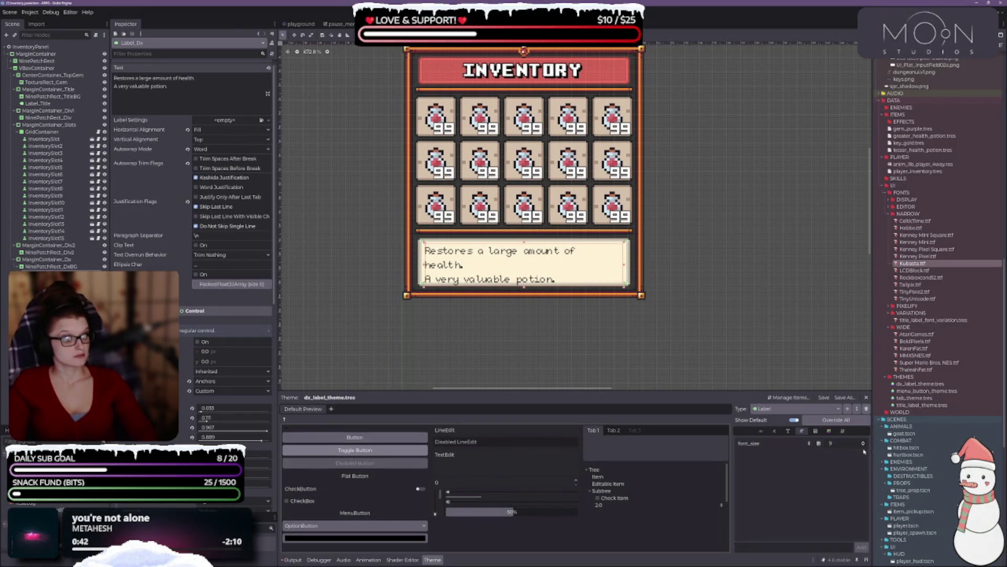
{"action": "left_click", "coordinate": [863, 447]}
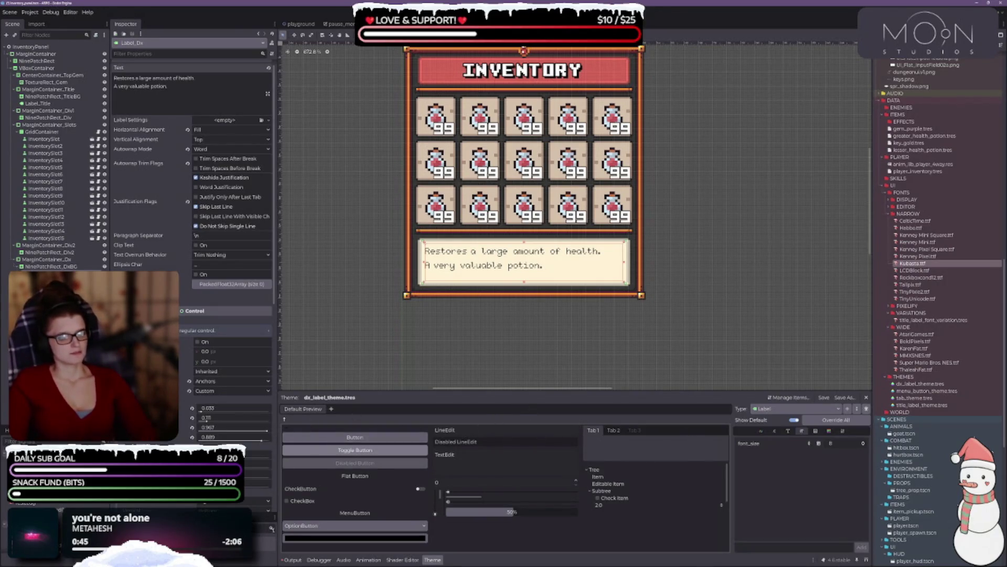
{"action": "scroll", "coordinate": [194, 210], "scroll_direction": "down", "scroll_amount": 6}
{"action": "scroll", "coordinate": [194, 210], "scroll_direction": "down", "scroll_amount": 3}
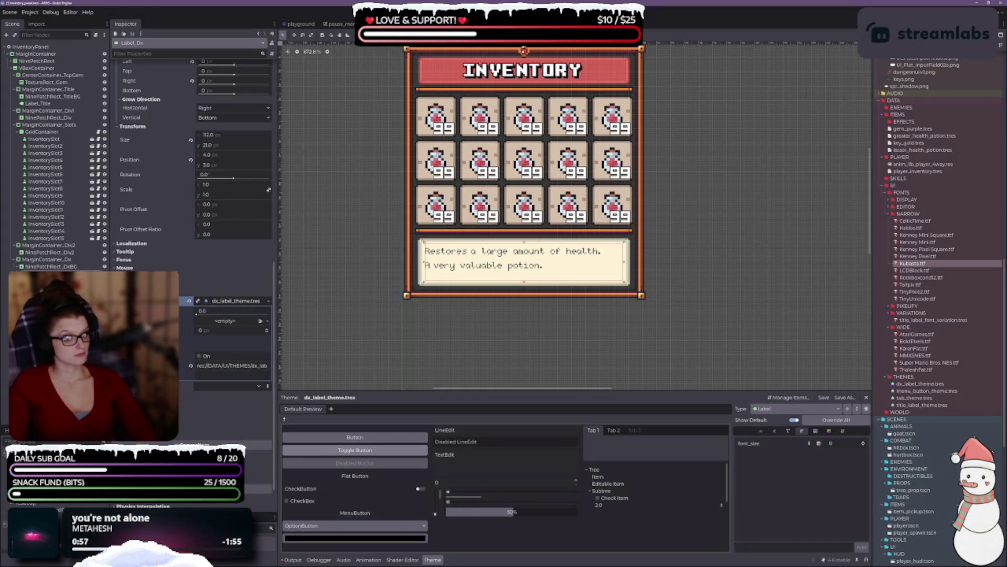
Step: Convert the description's theme font into a new FontVariation
{"action": "left_click_drag", "start_coordinate": [514, 297], "coordinate": [492, 309]}
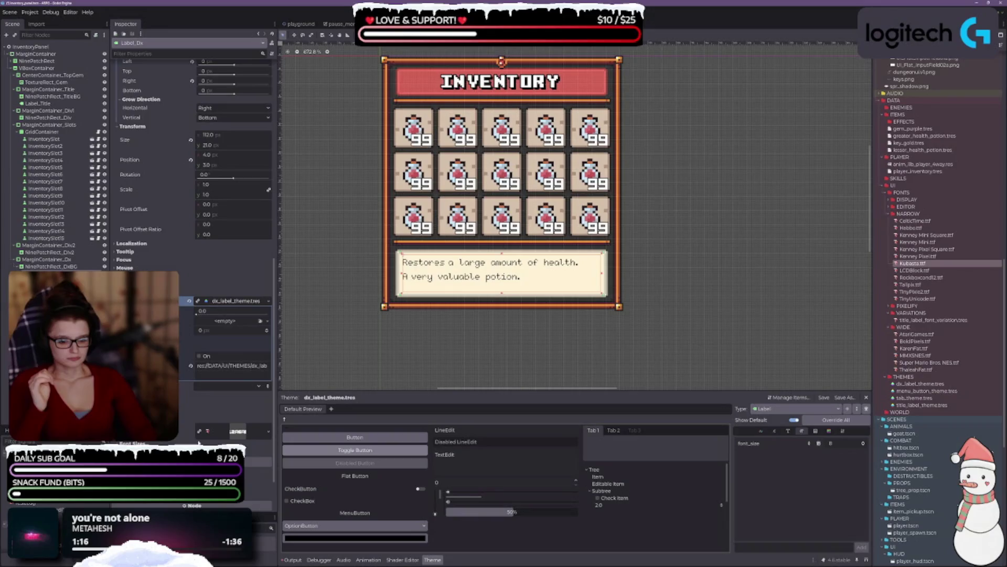
{"action": "left_click", "coordinate": [268, 432]}
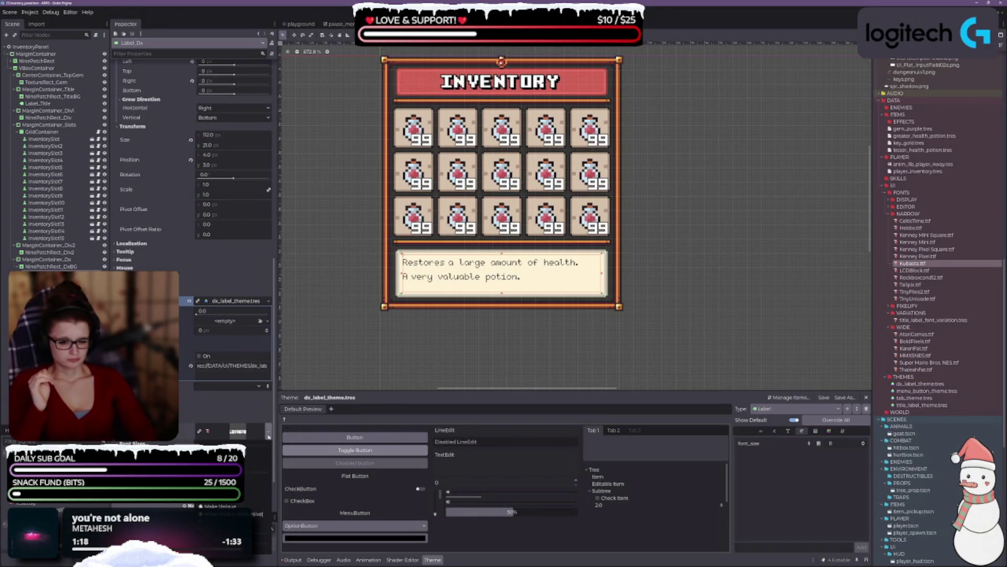
{"action": "left_click", "coordinate": [257, 459]}
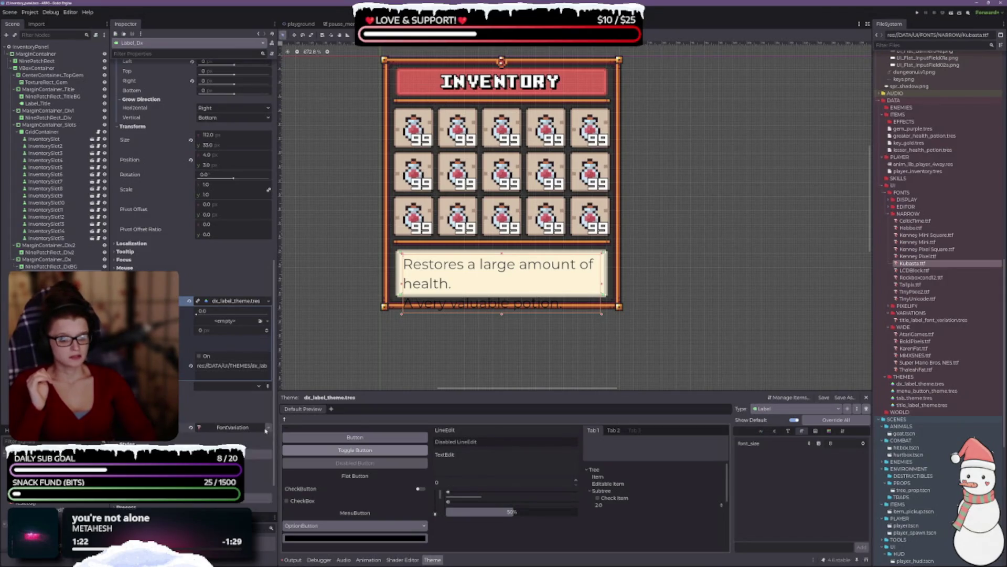
Step: Set Kubasta.ttf as the variation's base font and raise its coordinate to 1.0
{"action": "left_click", "coordinate": [226, 427]}
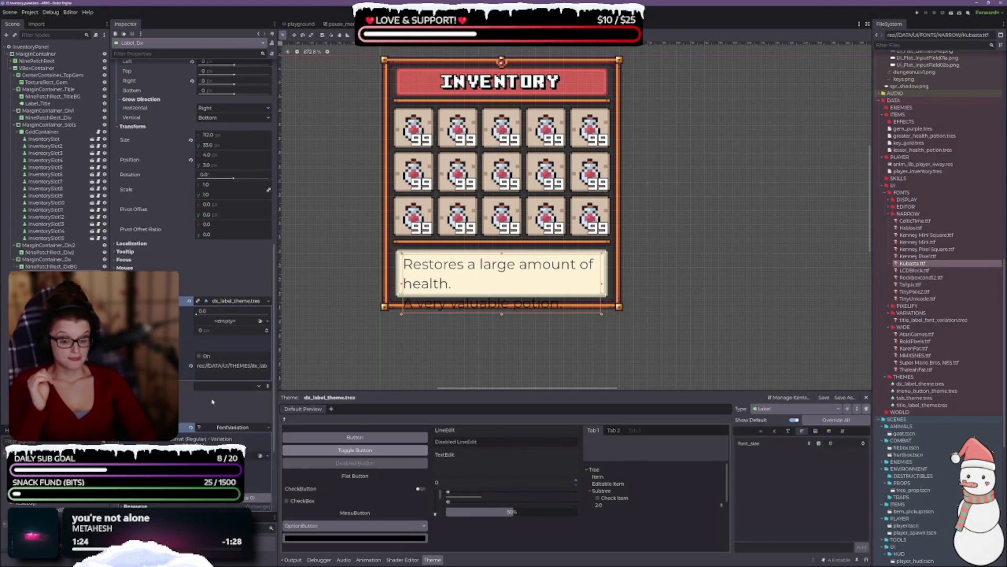
{"action": "scroll", "coordinate": [226, 428], "scroll_direction": "down", "scroll_amount": 5}
{"action": "mouse_move", "coordinate": [934, 268]}
{"action": "left_mouse_down"}
{"action": "mouse_move", "coordinate": [525, 294]}
{"action": "mouse_move", "coordinate": [237, 344]}
{"action": "left_mouse_up"}
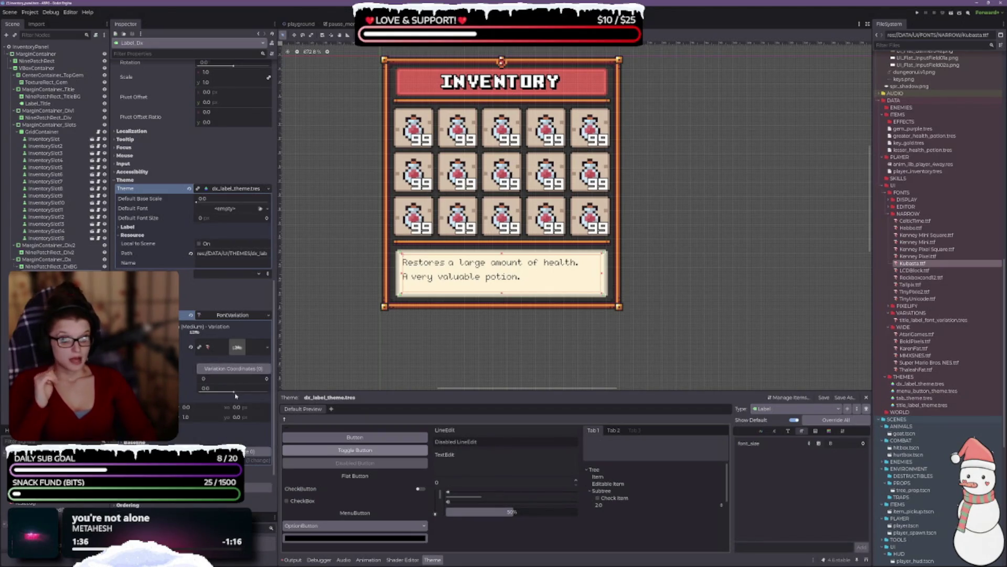
{"action": "left_click_drag", "start_coordinate": [233, 394], "coordinate": [251, 393]}
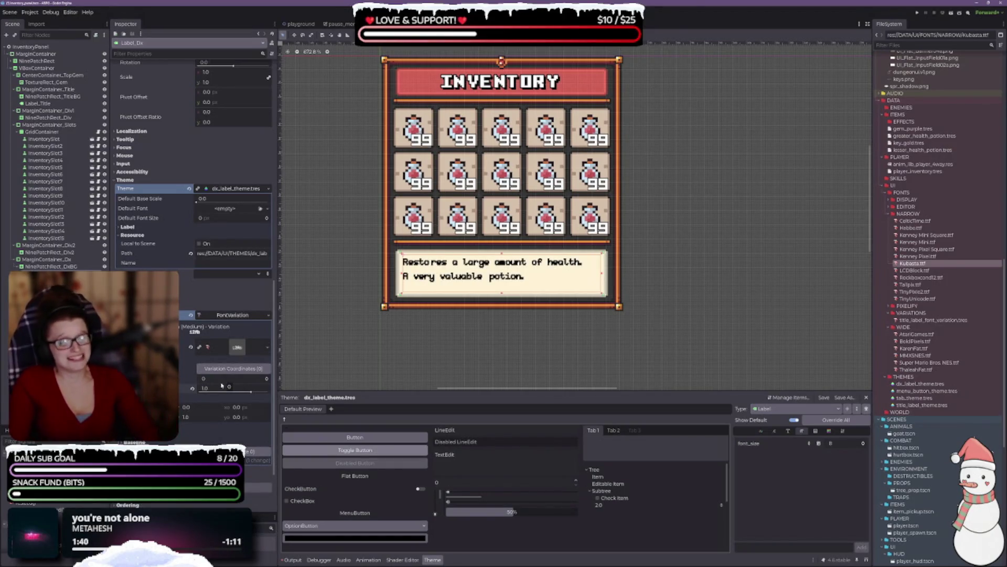
Step: Enter 0.5 as the Kubasta FontVariation's coordinate and review the heavier description text
{"action": "left_click", "coordinate": [221, 388]}
{"action": "key", "text": "BackSpace"}
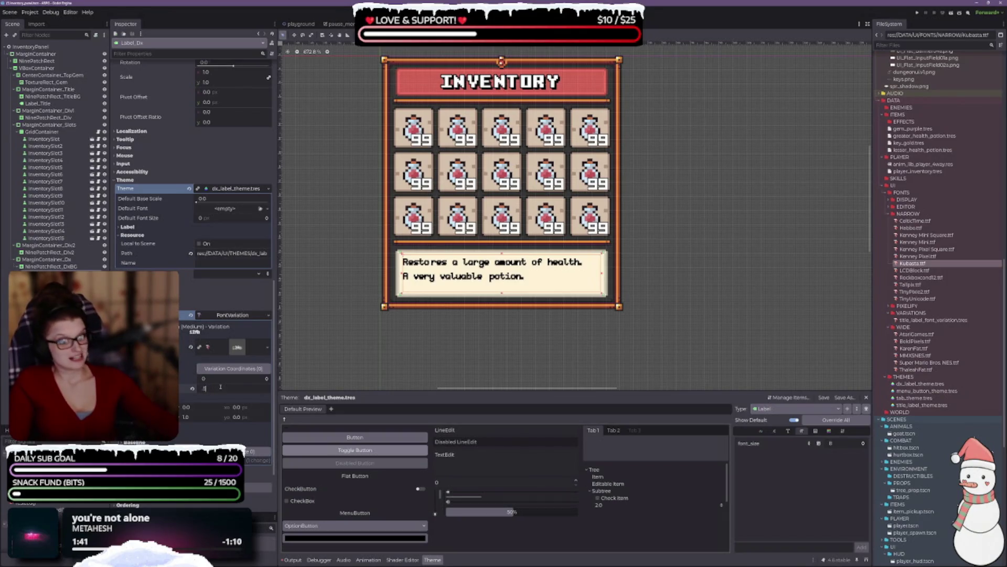
{"action": "key", "text": "Return"}
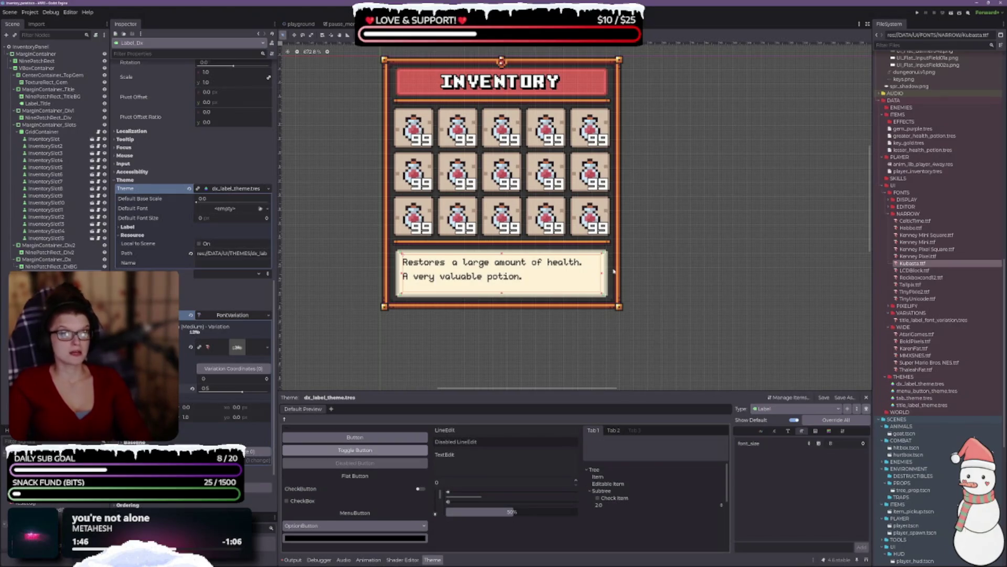
{"action": "scroll", "coordinate": [614, 271], "scroll_direction": "up", "scroll_amount": 1}
{"action": "scroll", "coordinate": [659, 269], "scroll_direction": "down", "scroll_amount": 1}
{"action": "scroll", "coordinate": [598, 294], "scroll_direction": "up", "scroll_amount": 2}
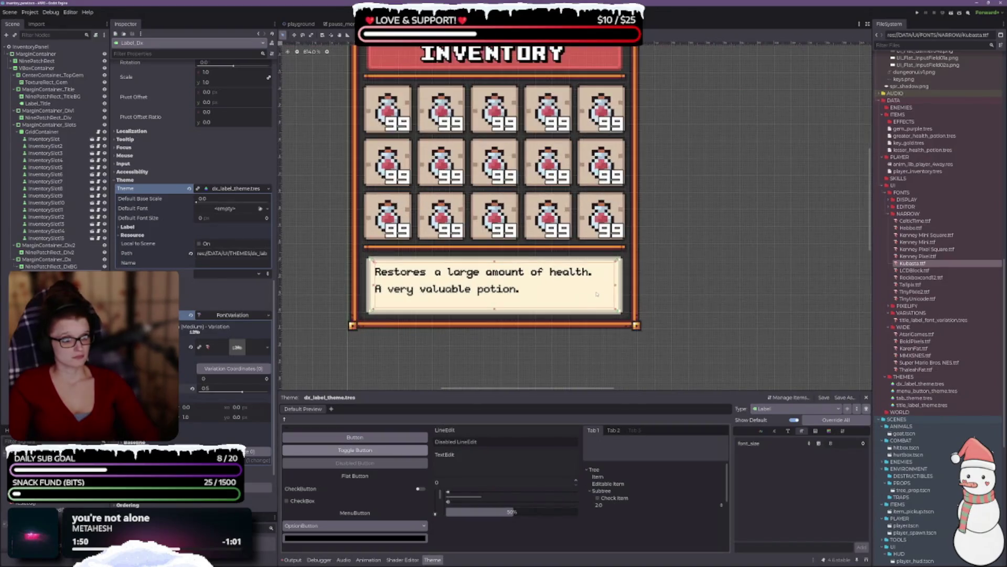
{"action": "scroll", "coordinate": [732, 311], "scroll_direction": "down", "scroll_amount": 2}
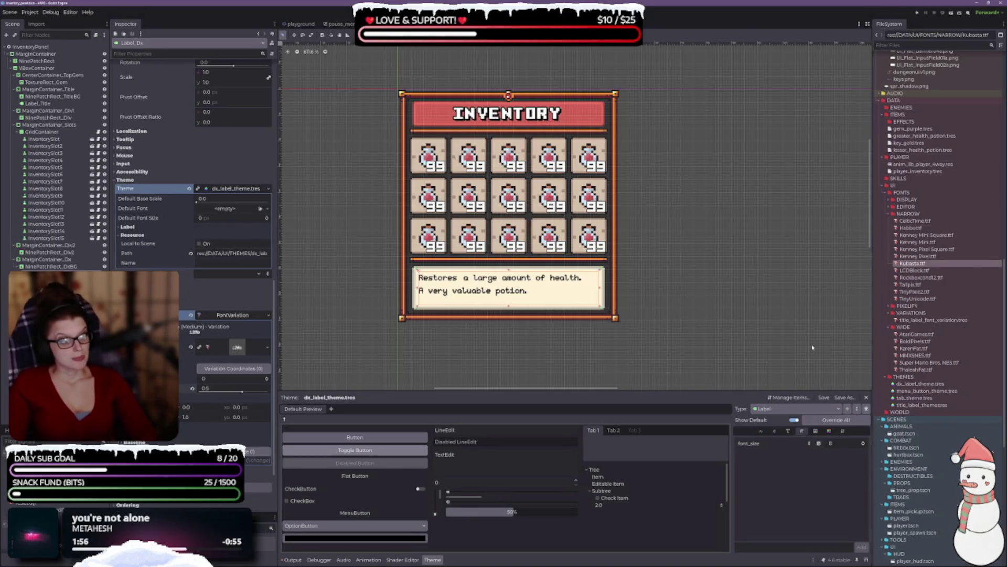
{"action": "left_click", "coordinate": [915, 341]}
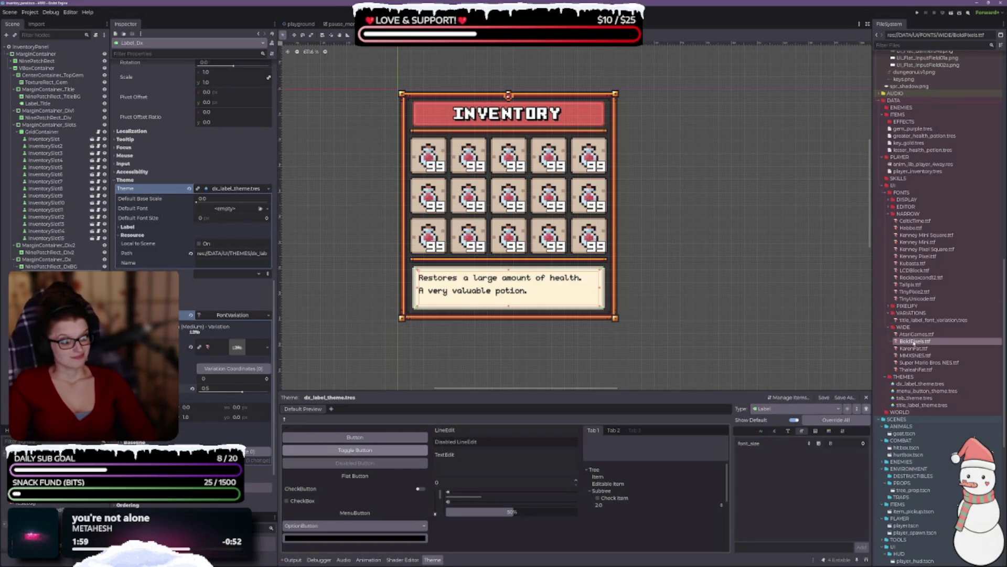
Step: Assign BoldPixels.ttf as the label theme font and tune its font_size override until the description fits two lines
{"action": "left_click", "coordinate": [788, 431]}
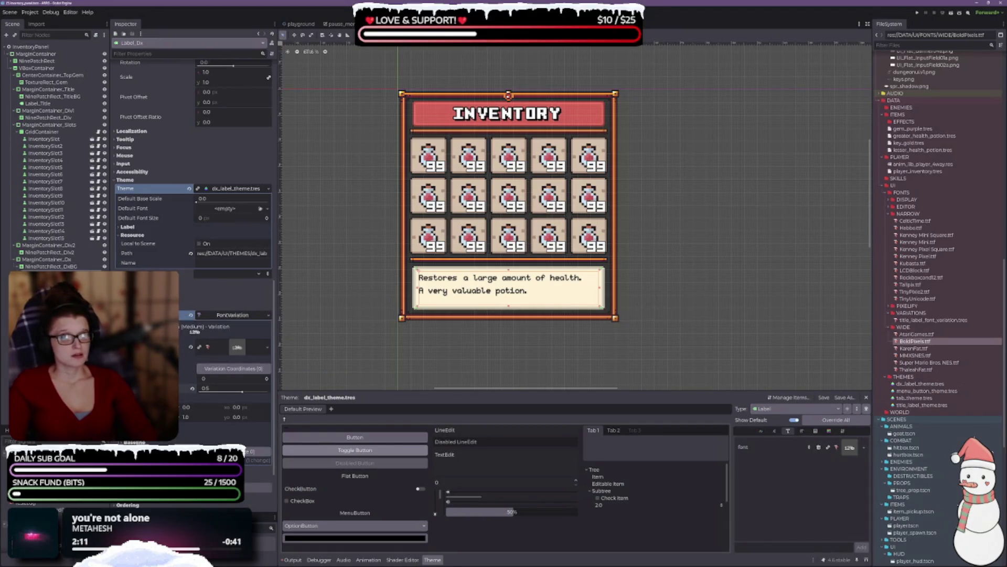
{"action": "left_click", "coordinate": [186, 347]}
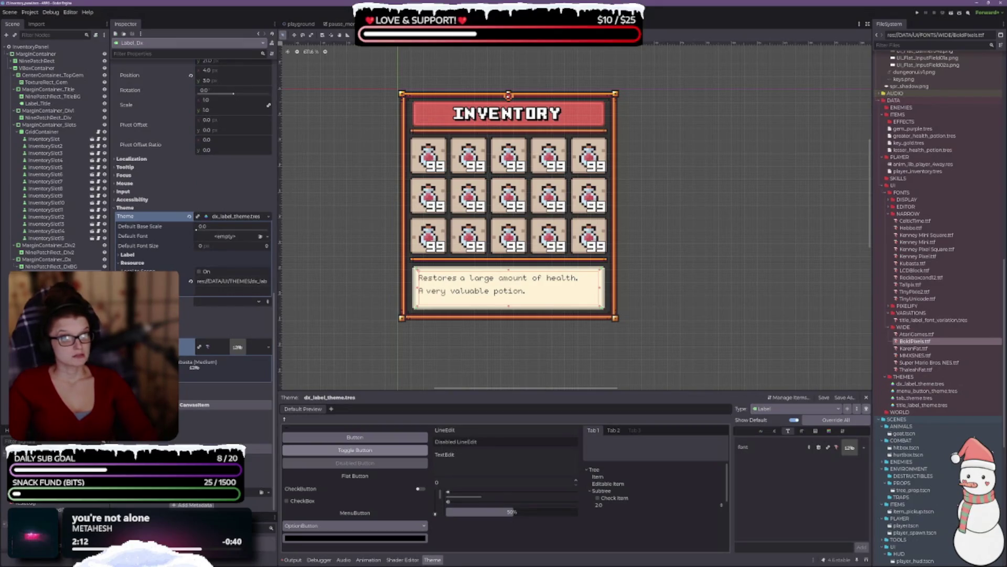
{"action": "left_click_drag", "start_coordinate": [915, 341], "coordinate": [850, 447]}
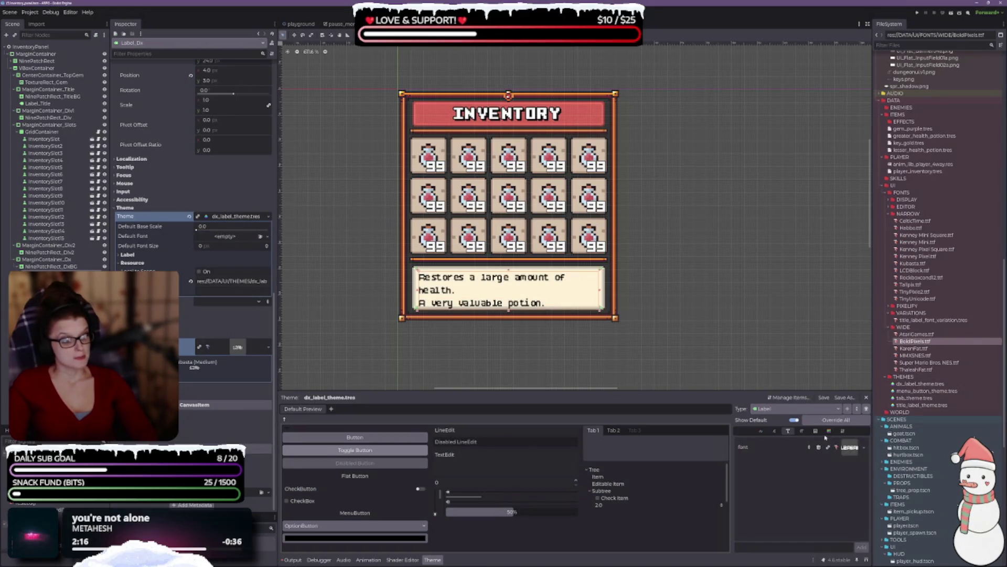
{"action": "left_click", "coordinate": [803, 431]}
{"action": "left_click", "coordinate": [863, 445]}
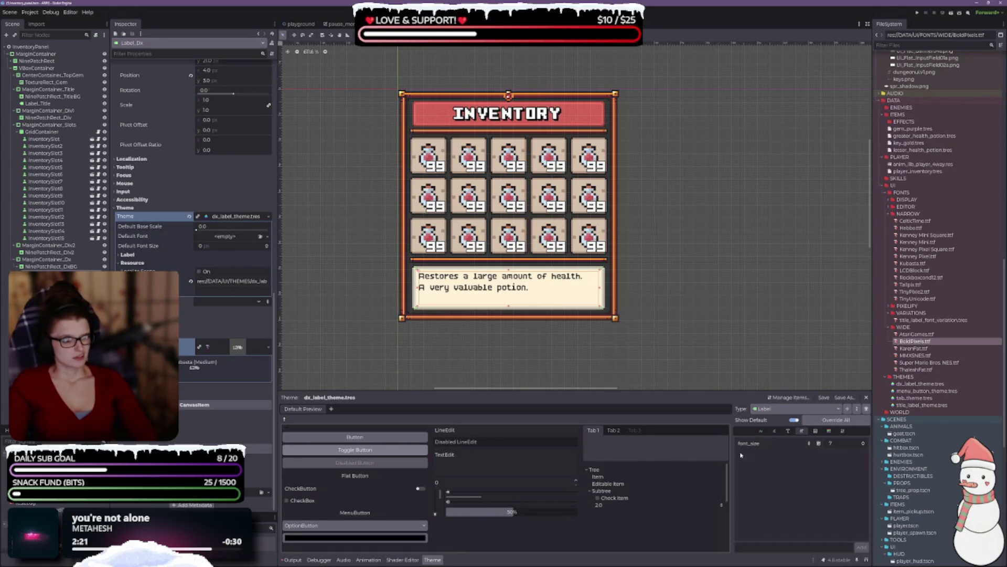
{"action": "left_click", "coordinate": [839, 444]}
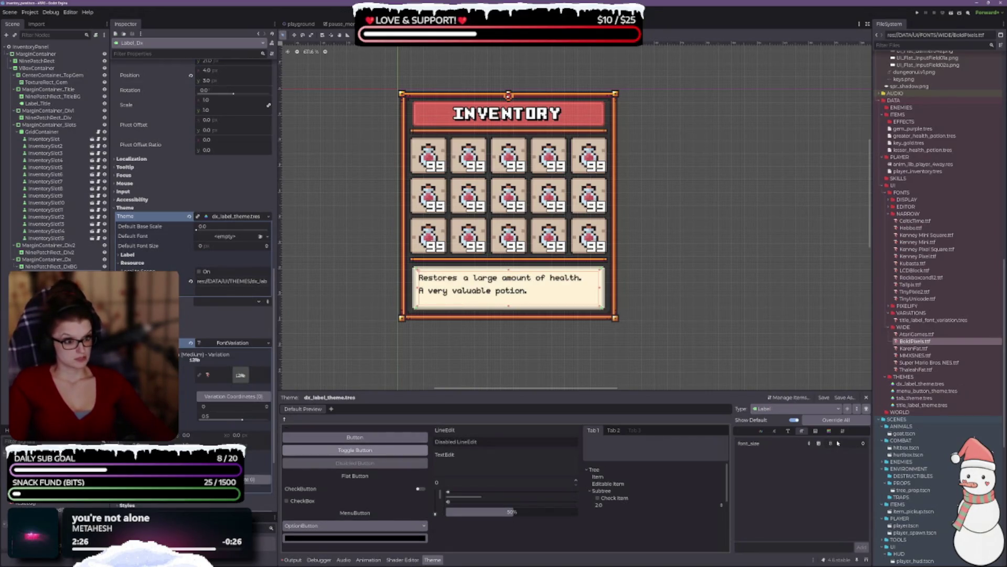
{"action": "left_click", "coordinate": [838, 443]}
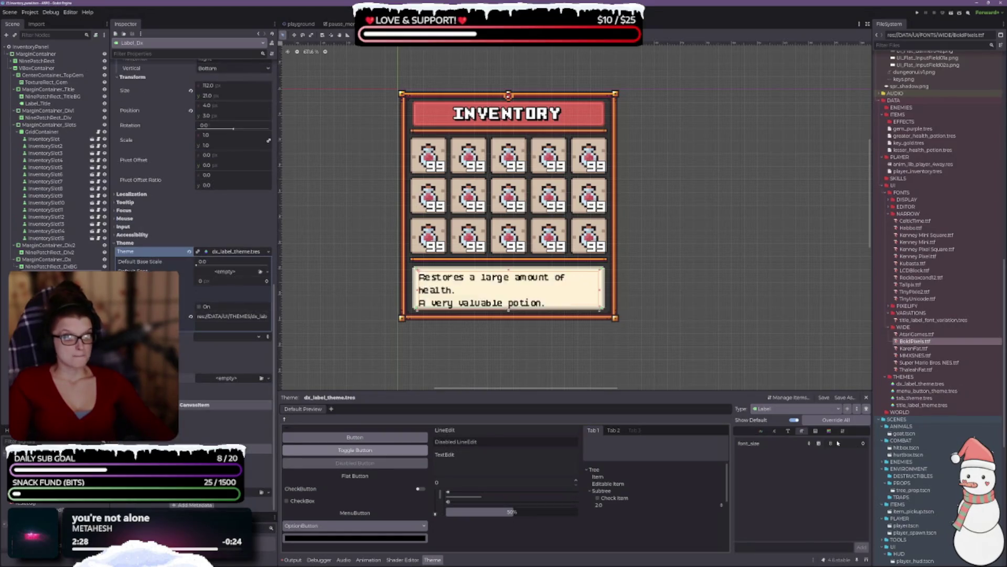
{"action": "left_click", "coordinate": [838, 443]}
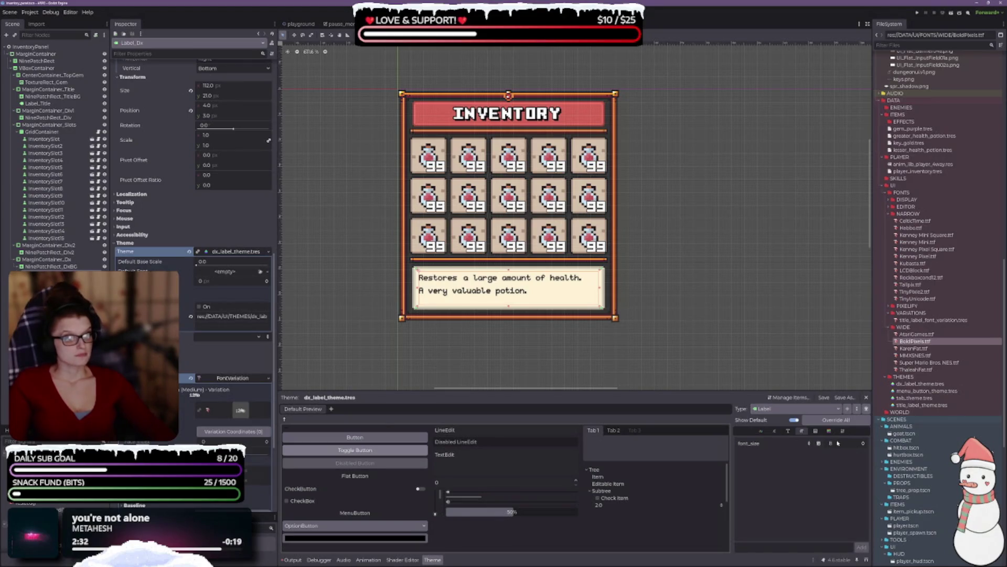
Step: Clear and restore the Label's Font override, keeping the Kubasta FontVariation
{"action": "left_click", "coordinate": [838, 443]}
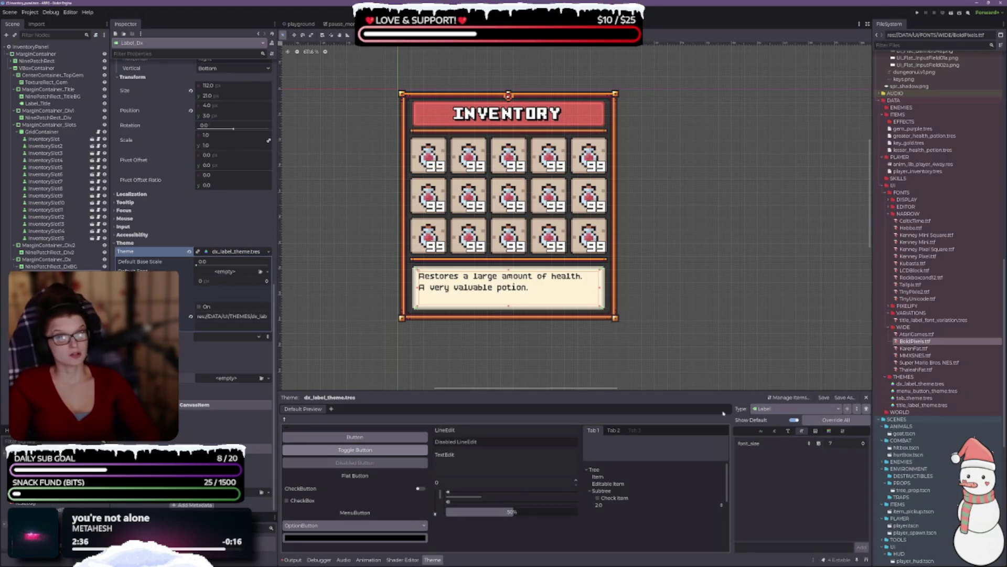
{"action": "scroll", "coordinate": [574, 282], "scroll_direction": "up", "scroll_amount": 2}
{"action": "scroll", "coordinate": [398, 289], "scroll_direction": "up", "scroll_amount": 3}
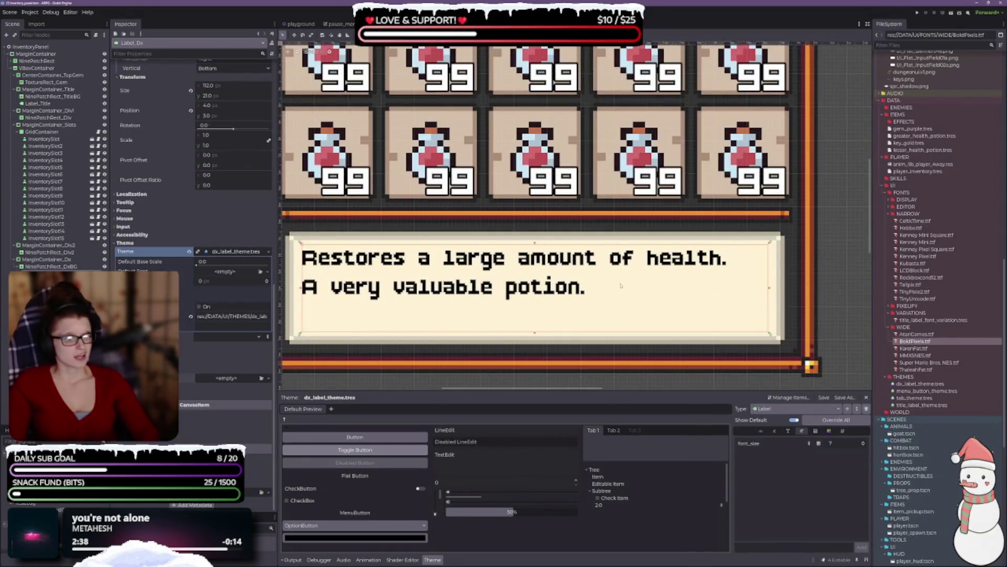
{"action": "key", "text": "ctrl+z"}
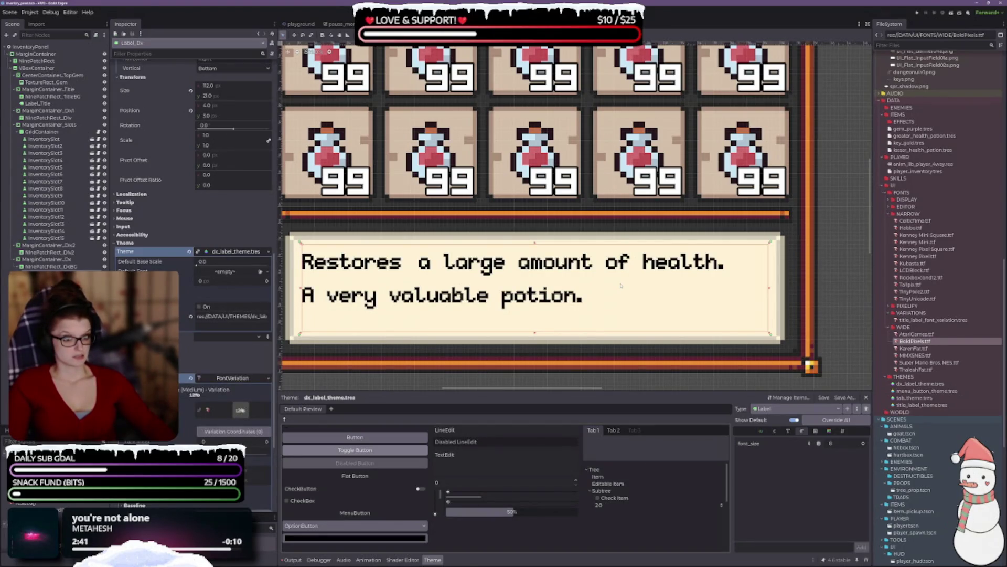
{"action": "scroll", "coordinate": [621, 286], "scroll_direction": "down", "scroll_amount": 5}
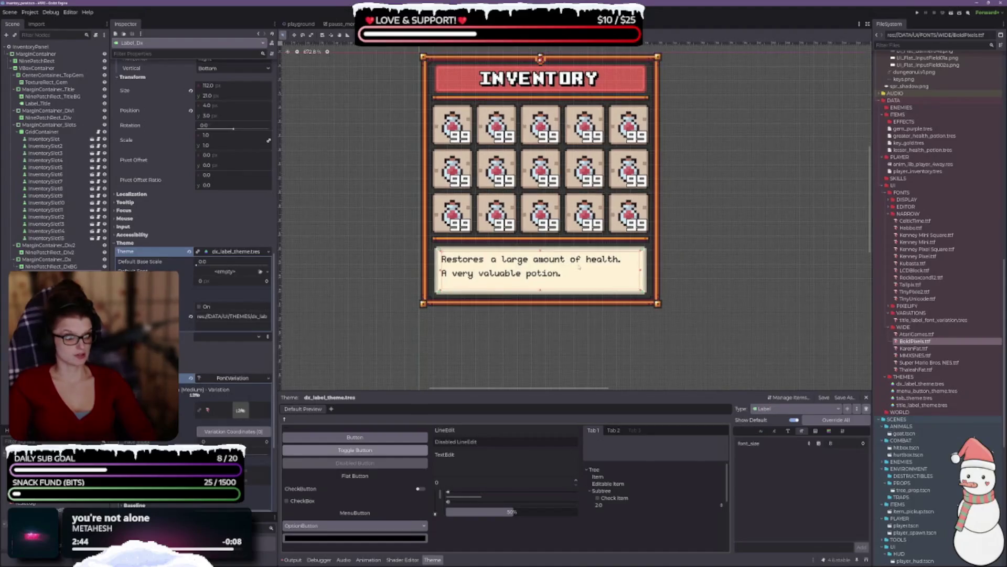
{"action": "scroll", "coordinate": [572, 246], "scroll_direction": "right", "scroll_amount": 2}
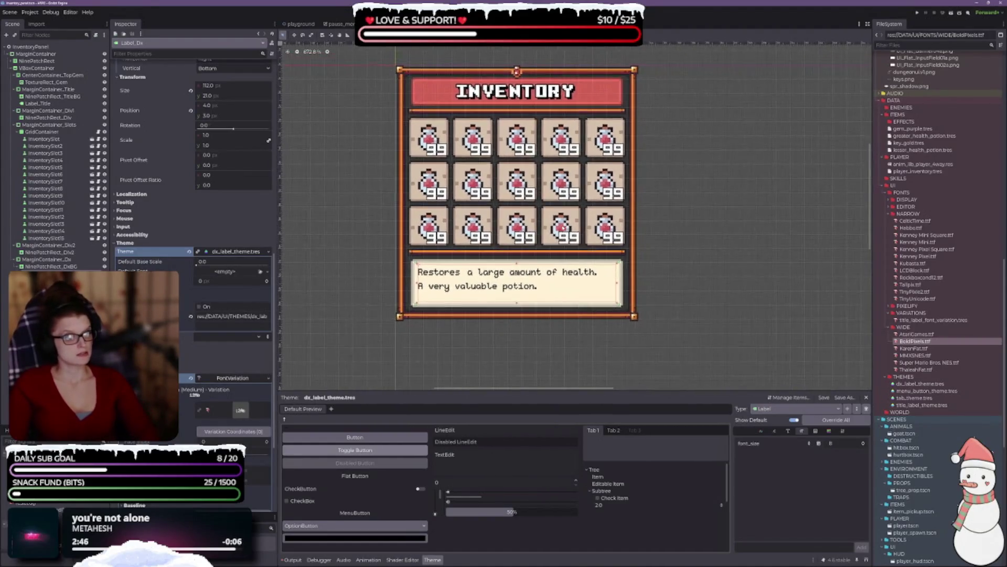
{"action": "key", "text": "ctrl+z"}
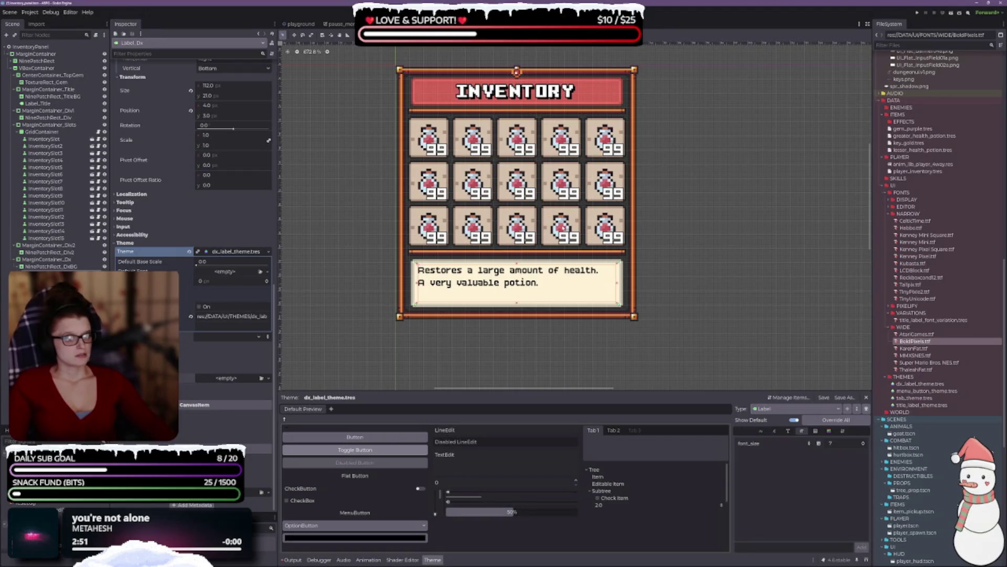
{"action": "key", "text": "ctrl+shift+z"}
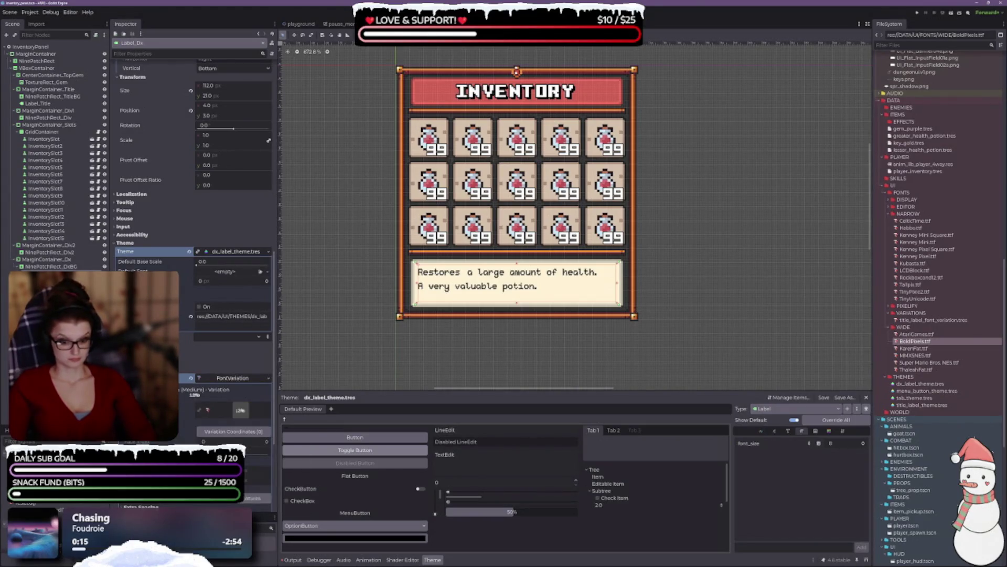
{"action": "scroll", "coordinate": [231, 420], "scroll_direction": "down", "scroll_amount": 5}
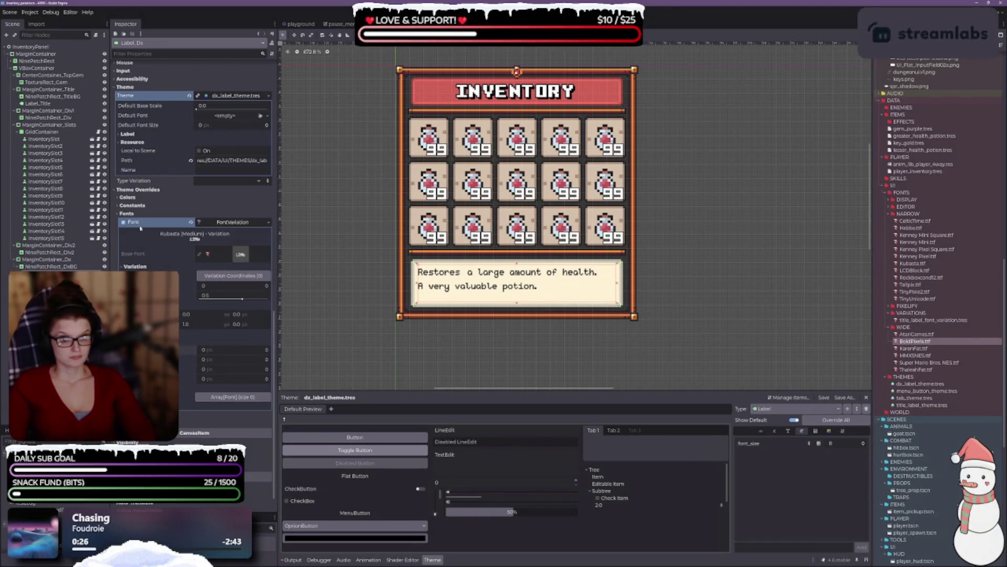
{"action": "scroll", "coordinate": [469, 325], "scroll_direction": "down", "scroll_amount": 2}
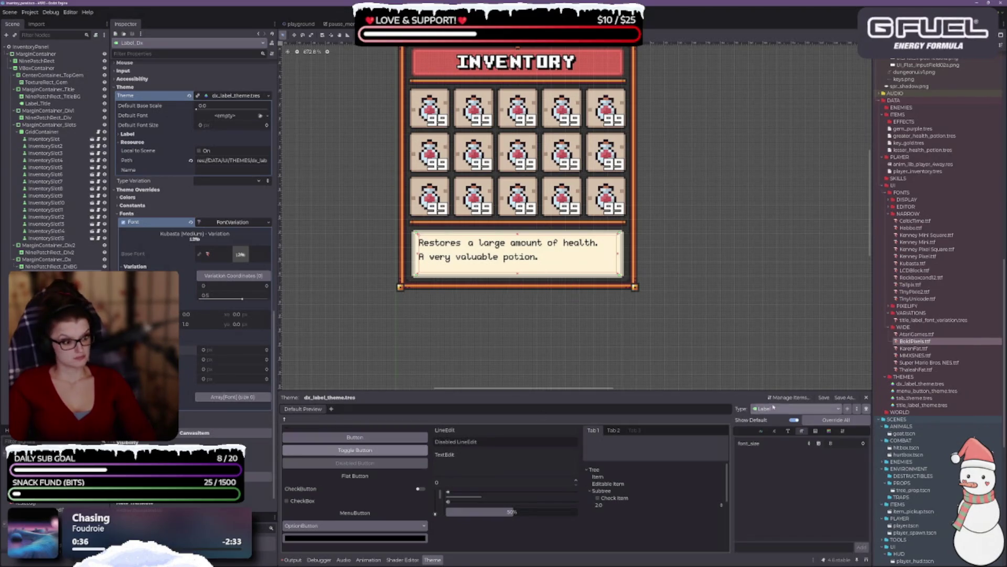
Step: Collapse the bottom Theme panel and open Kubasta.ttf's advanced import settings from the FileSystem dock
{"action": "left_click", "coordinate": [434, 560]}
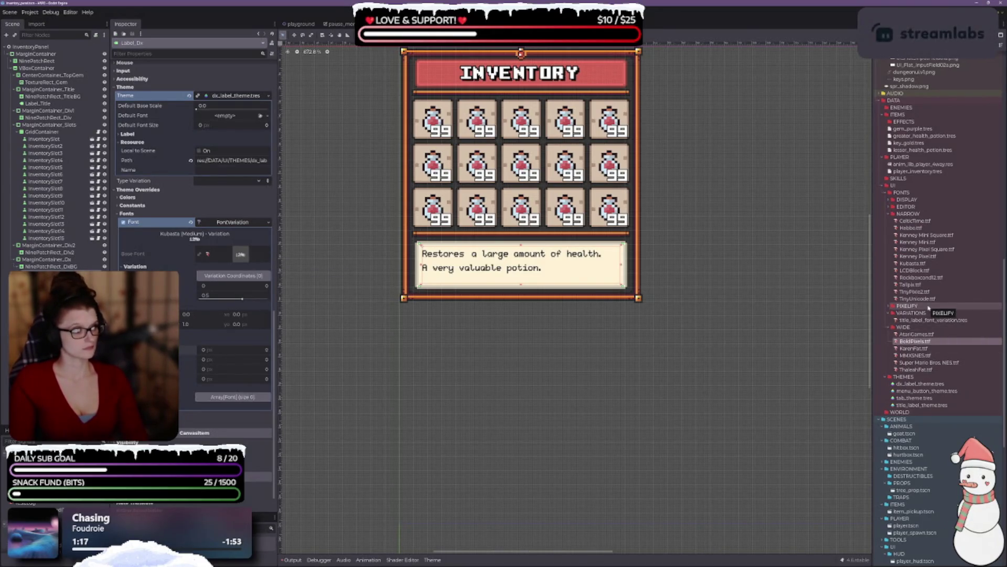
{"action": "double_click", "coordinate": [914, 264]}
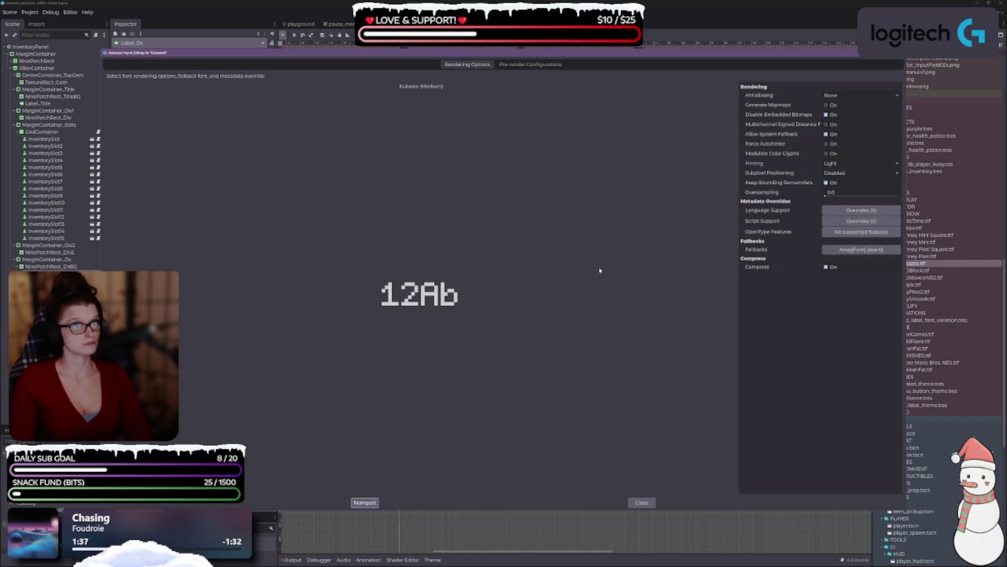
Step: Review Kubasta.ttf's Pre-render Configurations and Rendering Options, then close the import window
{"action": "left_click", "coordinate": [531, 64]}
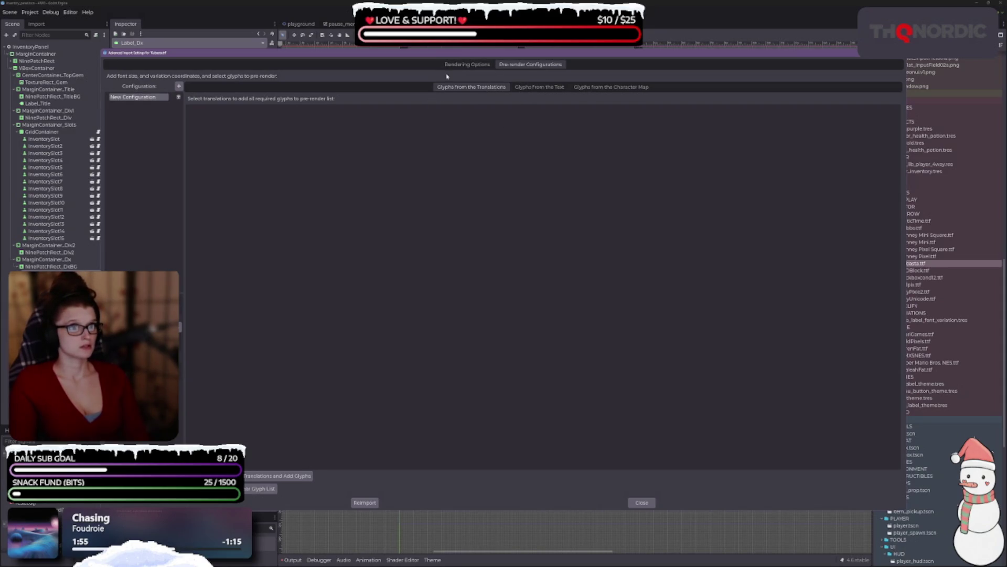
{"action": "left_click", "coordinate": [465, 64]}
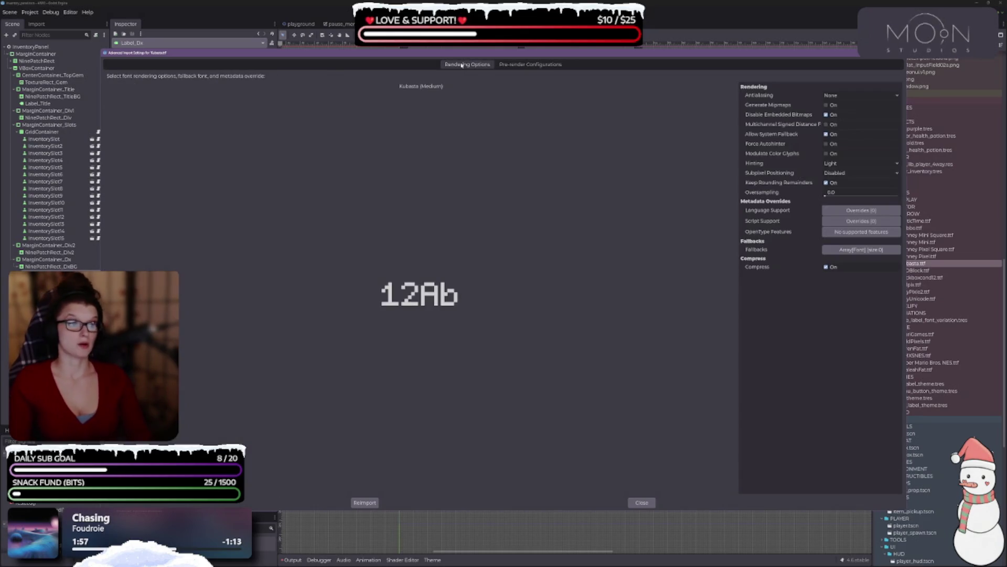
{"action": "left_click", "coordinate": [636, 501]}
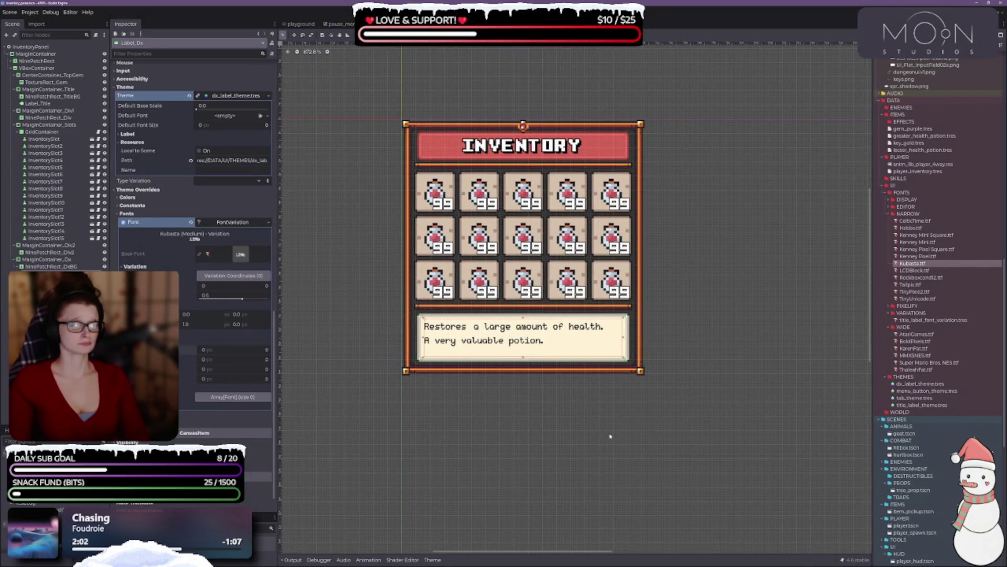
{"action": "scroll", "coordinate": [582, 388], "scroll_direction": "up", "scroll_amount": 2}
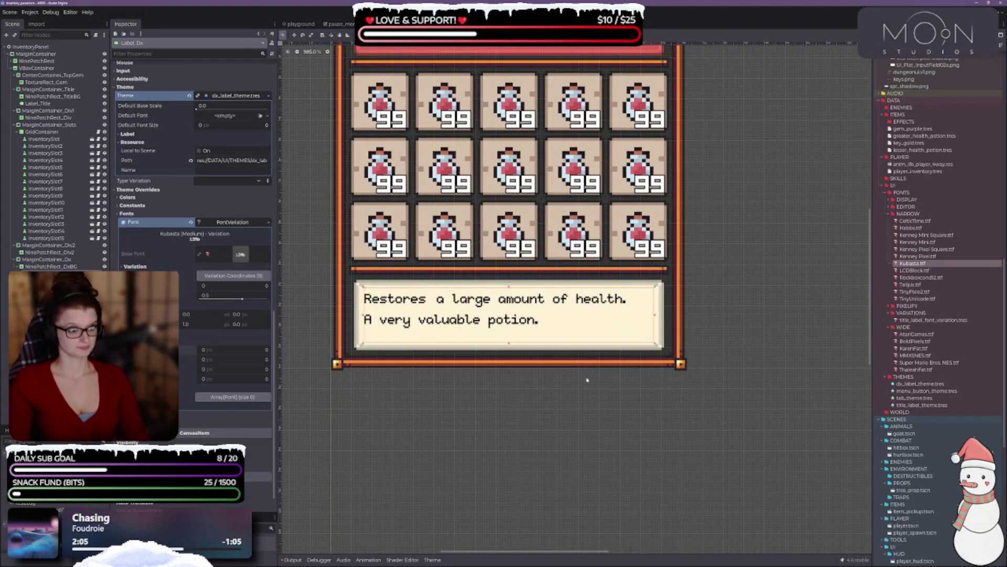
{"action": "left_click", "coordinate": [577, 391]}
{"action": "scroll", "coordinate": [555, 414], "scroll_direction": "down", "scroll_amount": 3}
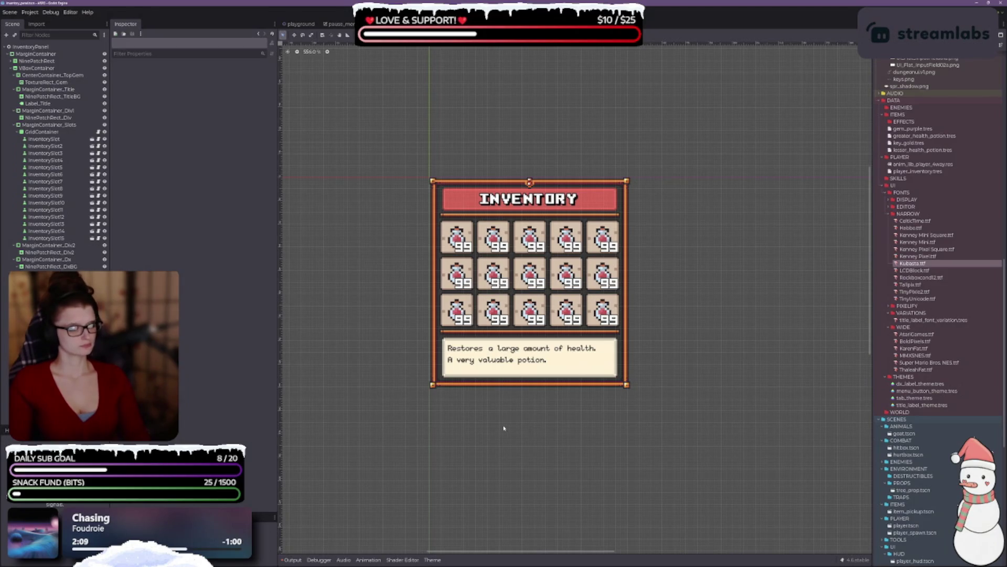
{"action": "left_click", "coordinate": [35, 54]}
{"action": "scroll", "coordinate": [659, 391], "scroll_direction": "up", "scroll_amount": 2}
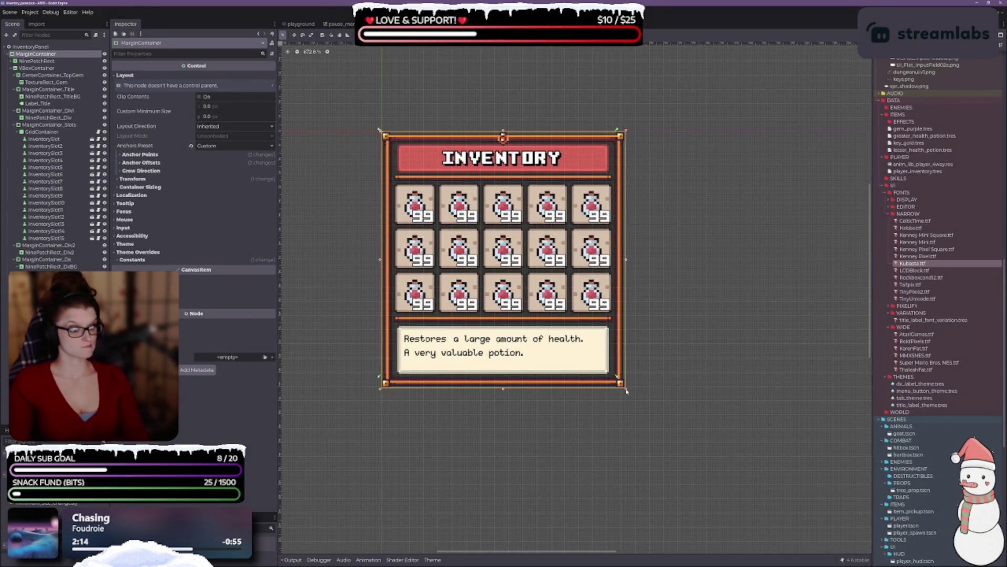
{"action": "mouse_move", "coordinate": [628, 390]}
{"action": "left_mouse_down"}
{"action": "mouse_move", "coordinate": [783, 524]}
{"action": "mouse_move", "coordinate": [851, 516]}
{"action": "left_mouse_up"}
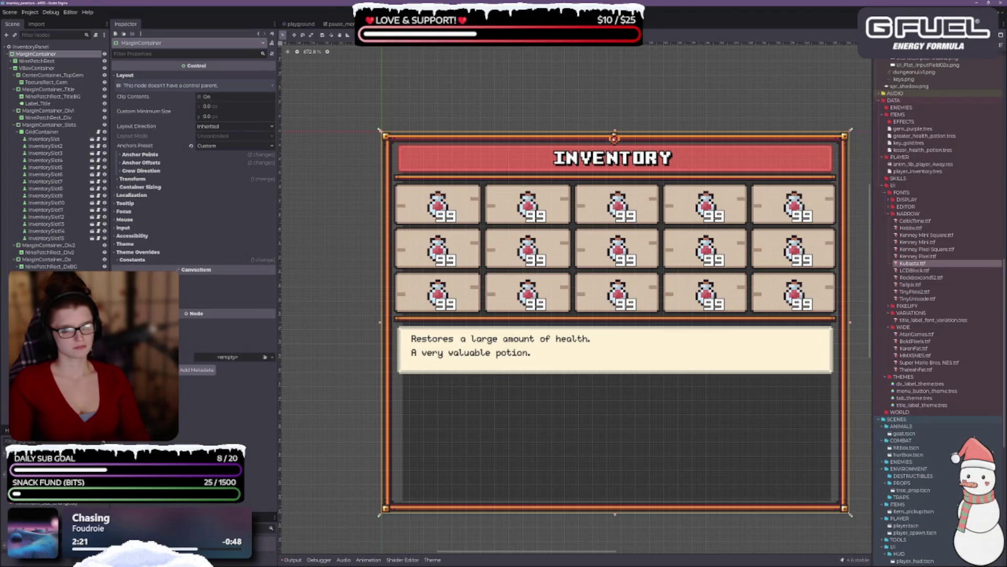
{"action": "mouse_move", "coordinate": [850, 516]}
{"action": "left_mouse_down"}
{"action": "mouse_move", "coordinate": [866, 506]}
{"action": "mouse_move", "coordinate": [866, 376]}
{"action": "mouse_move", "coordinate": [857, 375]}
{"action": "mouse_move", "coordinate": [879, 362]}
{"action": "mouse_move", "coordinate": [635, 367]}
{"action": "left_mouse_up"}
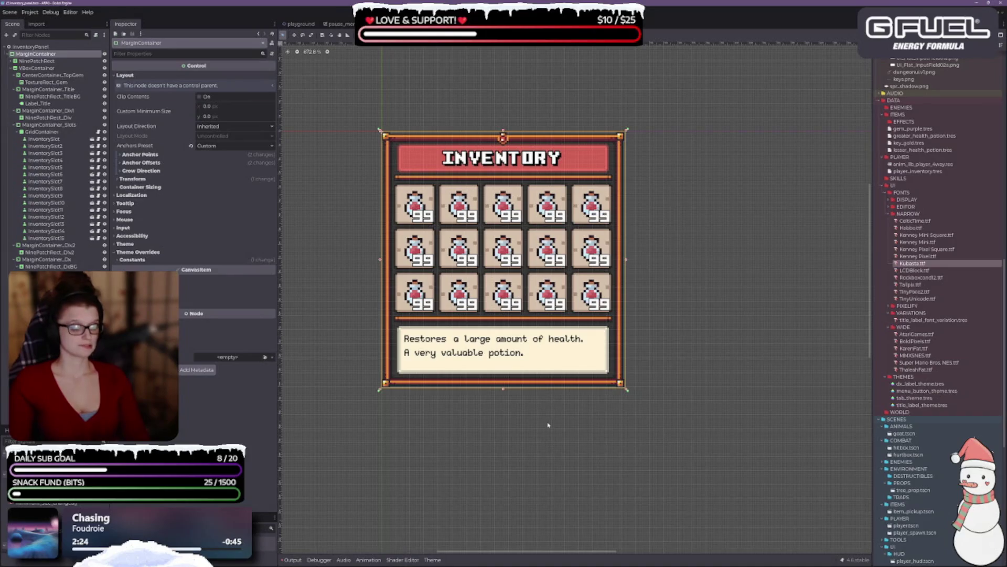
{"action": "scroll", "coordinate": [439, 271], "scroll_direction": "down", "scroll_amount": 5}
{"action": "scroll", "coordinate": [553, 447], "scroll_direction": "up", "scroll_amount": 3}
{"action": "scroll", "coordinate": [501, 326], "scroll_direction": "down", "scroll_amount": 1}
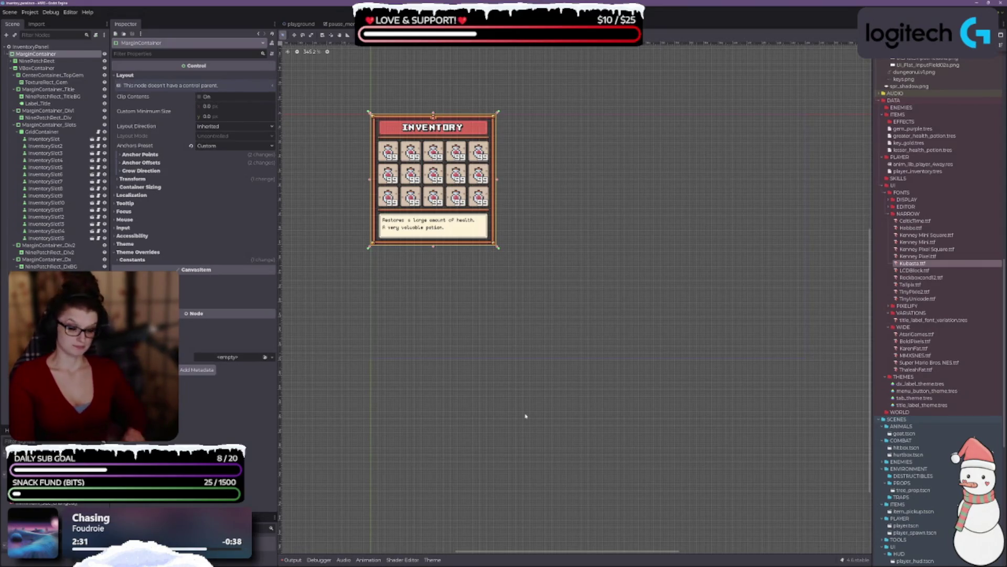
{"action": "scroll", "coordinate": [526, 417], "scroll_direction": "up", "scroll_amount": 4}
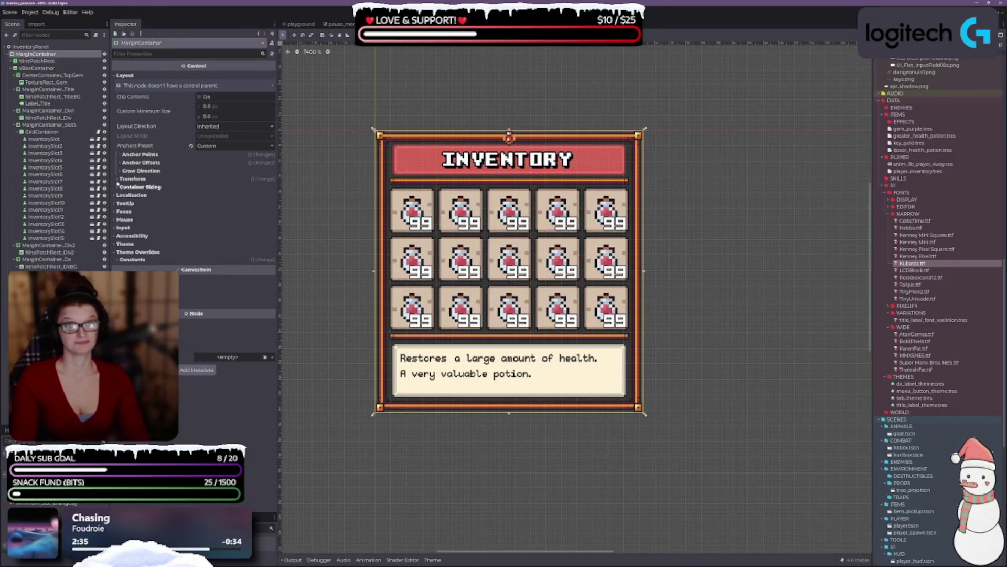
Step: Revert the MarginContainer's second zero-valued override to default, then select VBoxContainer
{"action": "left_click", "coordinate": [140, 154]}
{"action": "left_click", "coordinate": [142, 201]}
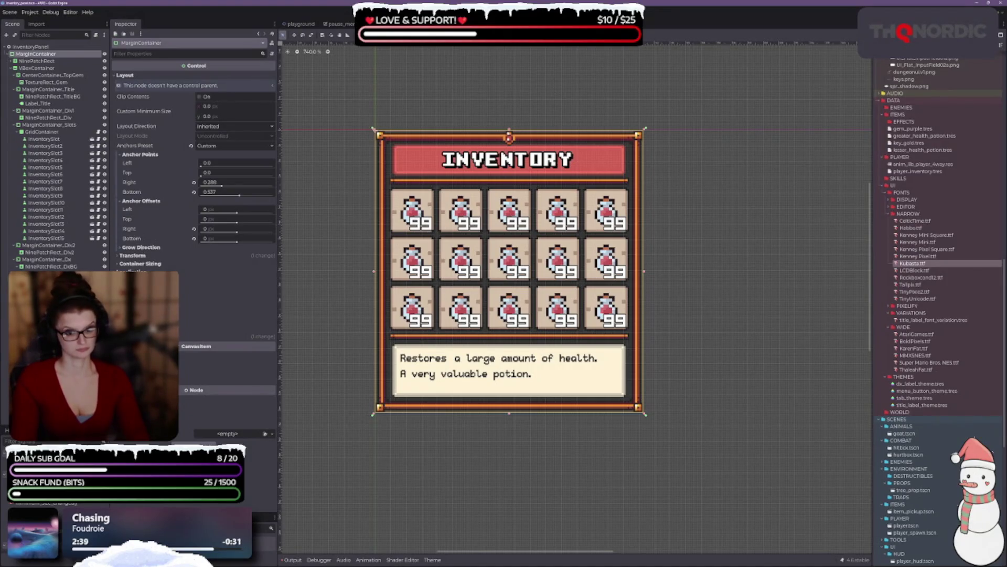
{"action": "left_click", "coordinate": [137, 337]}
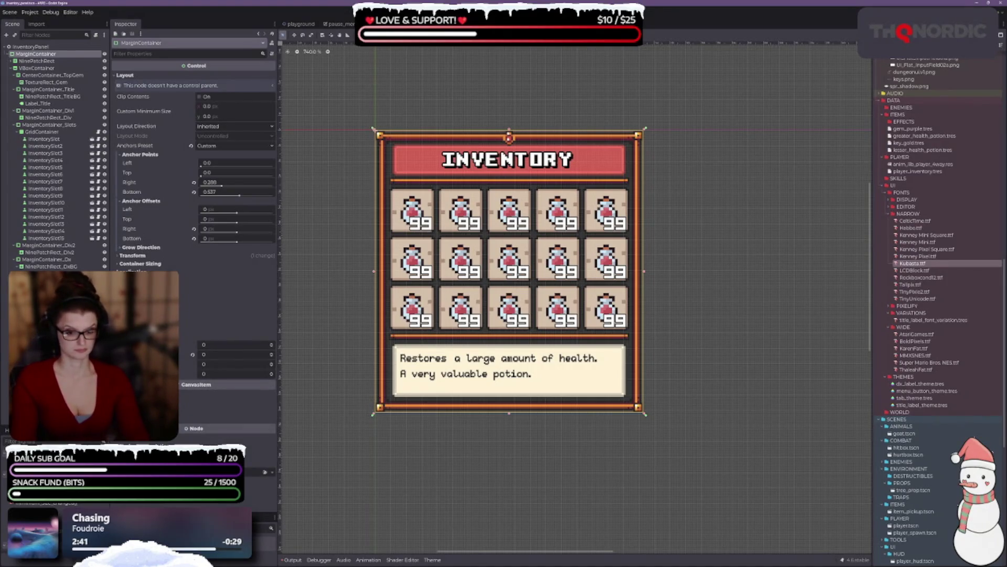
{"action": "left_click", "coordinate": [193, 355]}
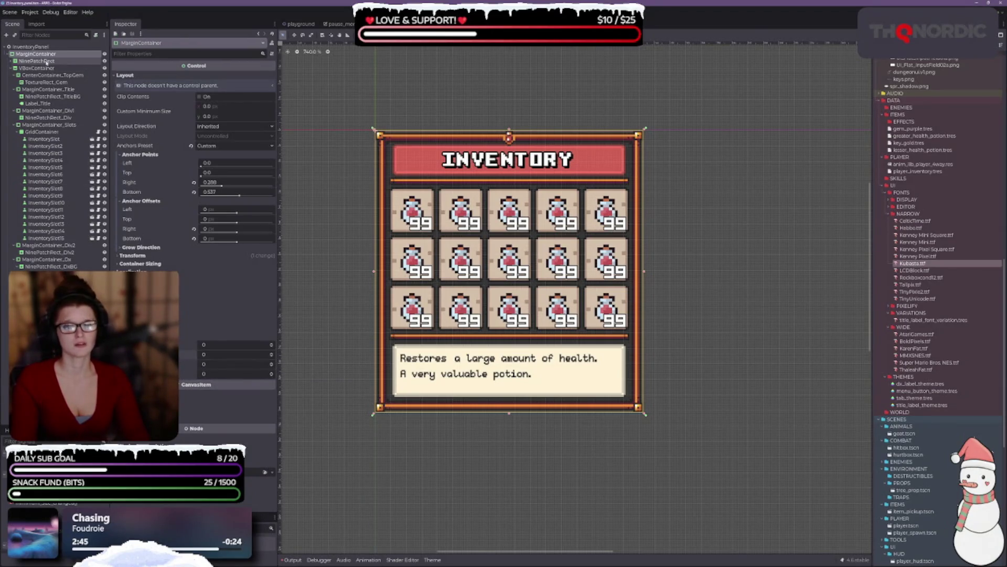
{"action": "left_click", "coordinate": [52, 70]}
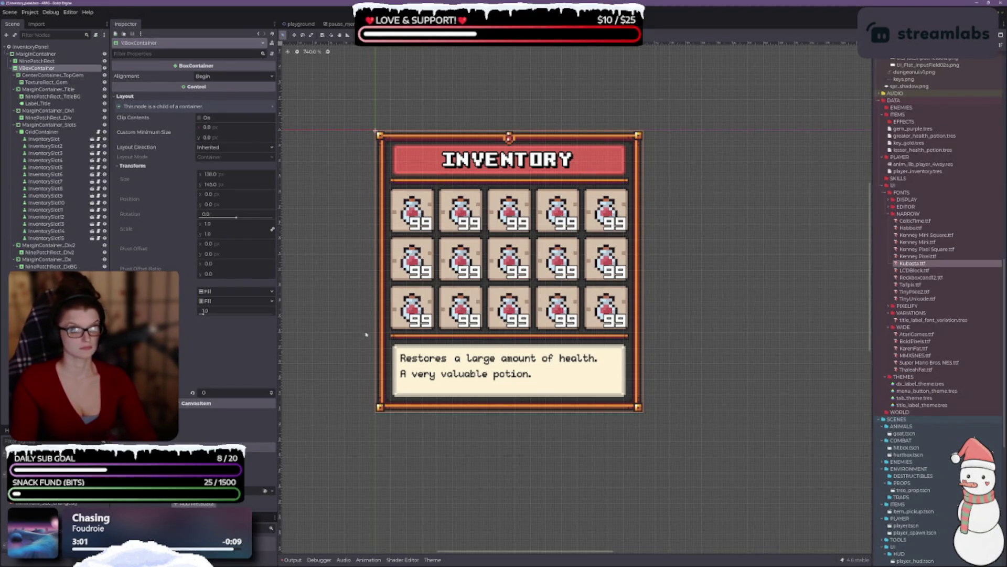
{"action": "scroll", "coordinate": [379, 329], "scroll_direction": "up", "scroll_amount": 4}
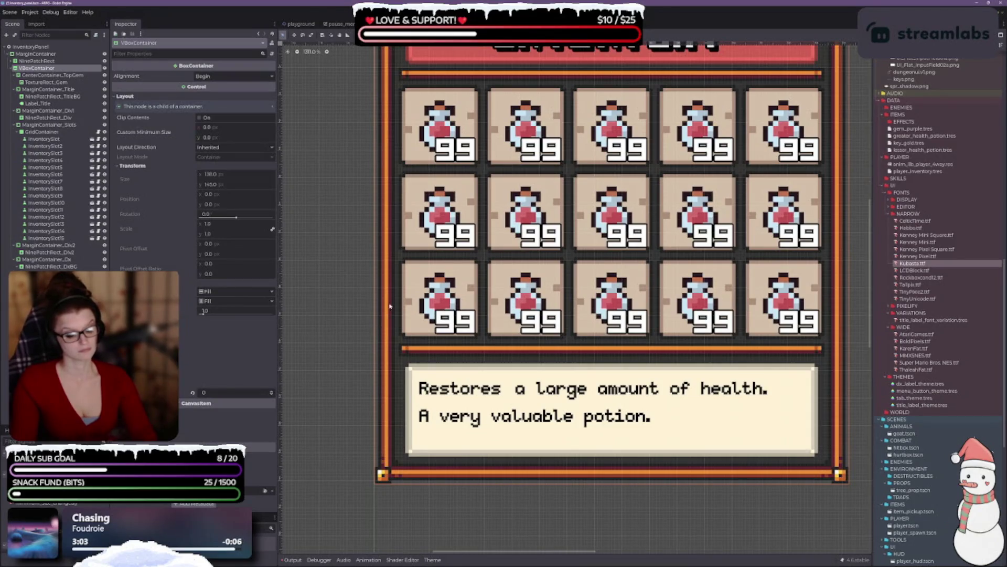
{"action": "scroll", "coordinate": [380, 329], "scroll_direction": "down", "scroll_amount": 2}
{"action": "scroll", "coordinate": [571, 335], "scroll_direction": "up", "scroll_amount": 3}
{"action": "scroll", "coordinate": [571, 335], "scroll_direction": "left", "scroll_amount": 2}
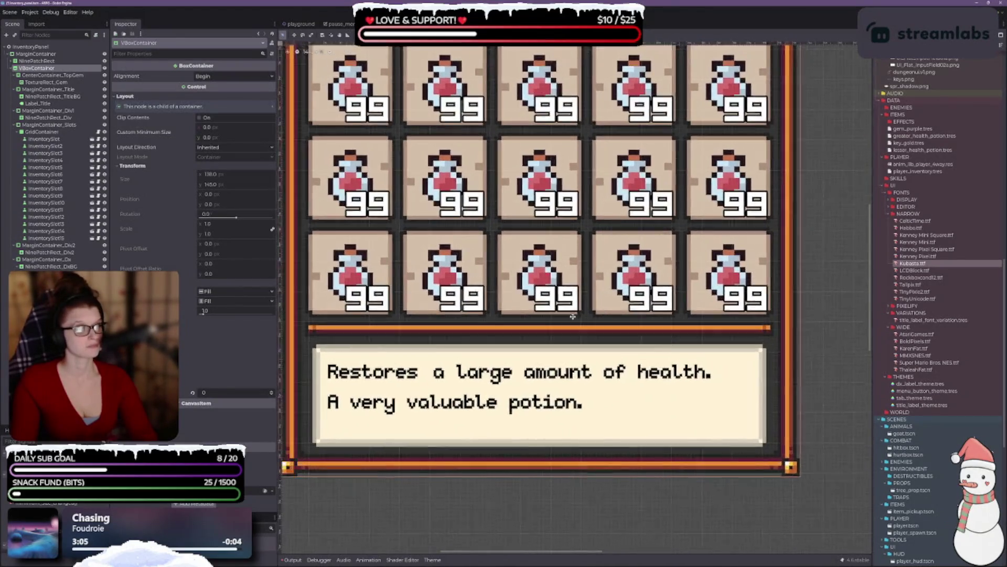
{"action": "scroll", "coordinate": [513, 317], "scroll_direction": "down", "scroll_amount": 3}
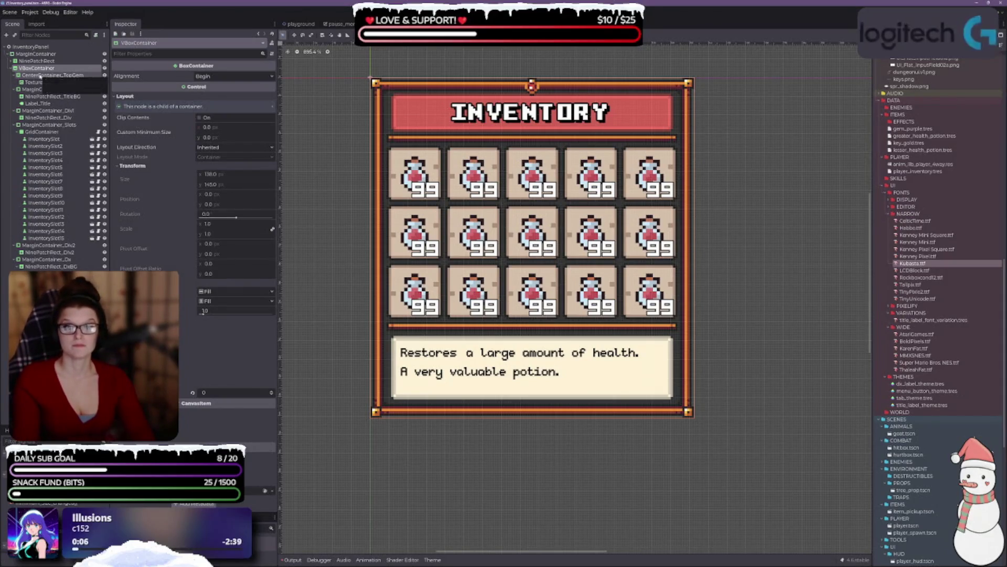
{"action": "left_click", "coordinate": [68, 132]}
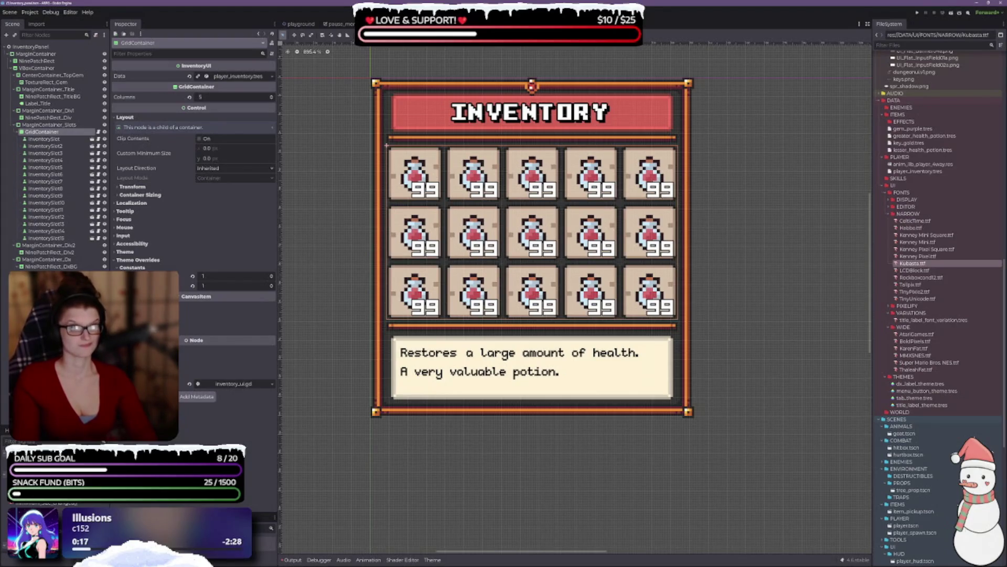
Step: Raise MarginContainer_Slots' left and right margins from 7 to 9 and preview the panel
{"action": "left_click", "coordinate": [49, 125]}
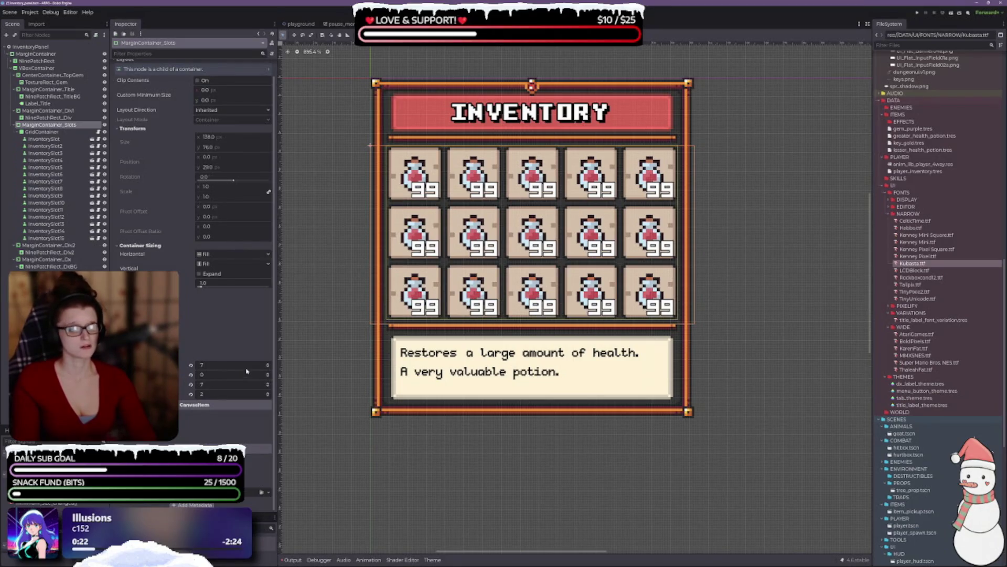
{"action": "left_click", "coordinate": [267, 365]}
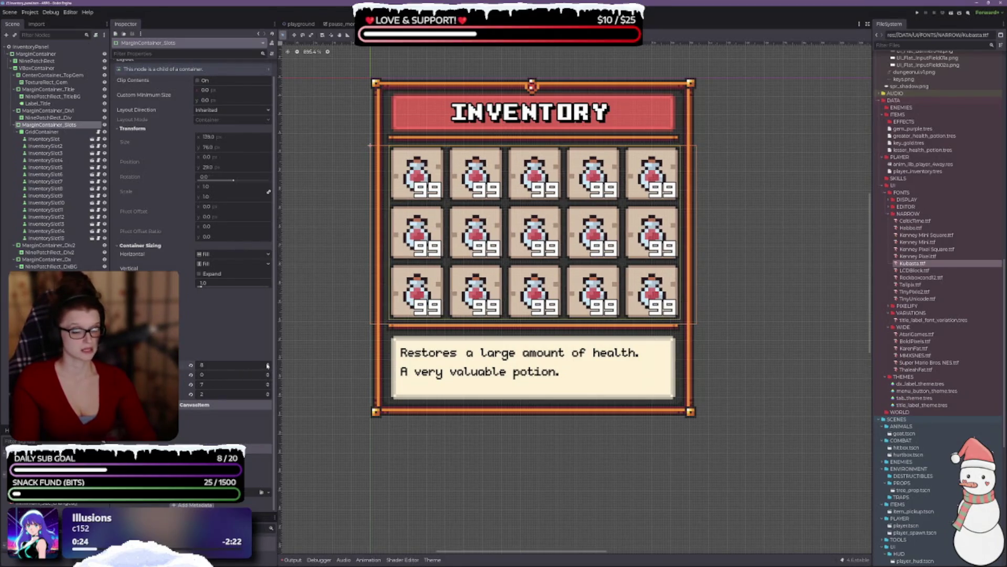
{"action": "left_click", "coordinate": [267, 383]}
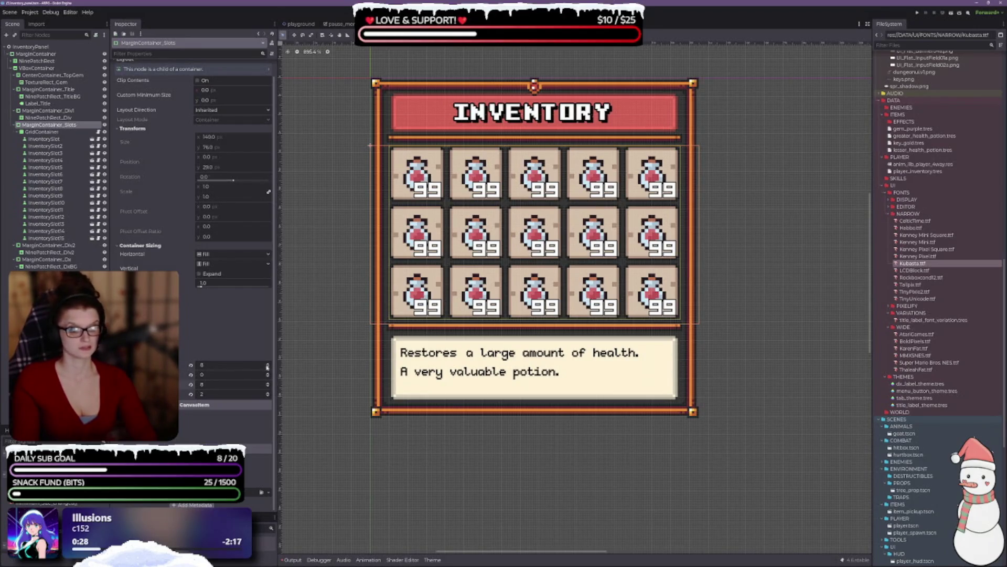
{"action": "left_click", "coordinate": [268, 363]}
{"action": "left_click", "coordinate": [267, 383]}
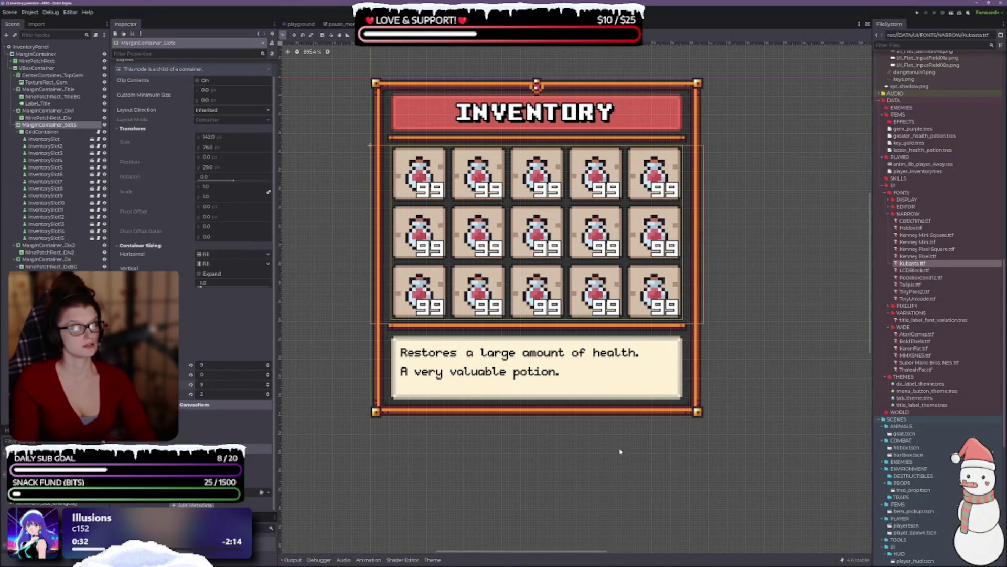
{"action": "left_click", "coordinate": [489, 499]}
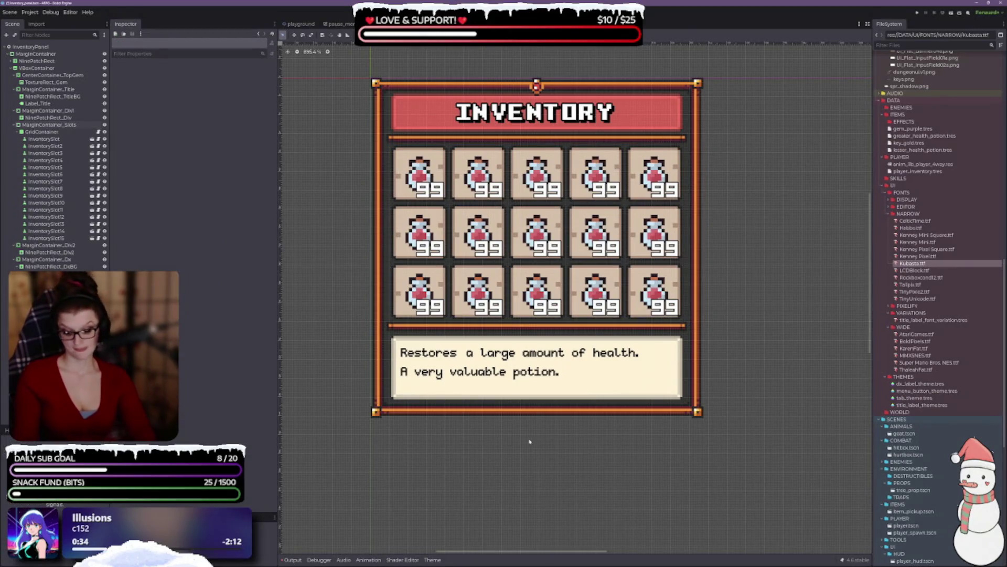
{"action": "scroll", "coordinate": [527, 441], "scroll_direction": "down", "scroll_amount": 5}
{"action": "scroll", "coordinate": [523, 310], "scroll_direction": "up", "scroll_amount": 3}
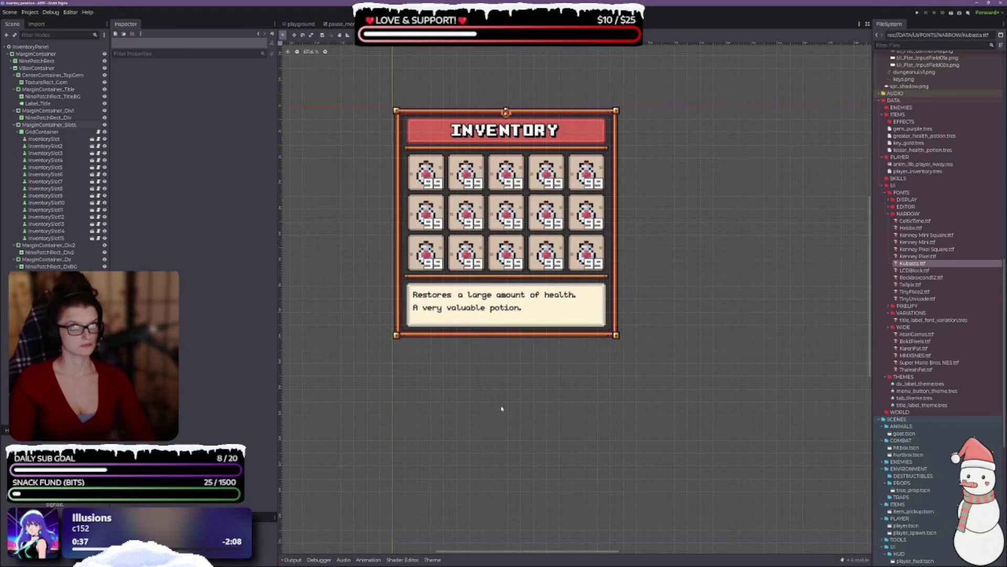
{"action": "scroll", "coordinate": [503, 401], "scroll_direction": "up", "scroll_amount": 1}
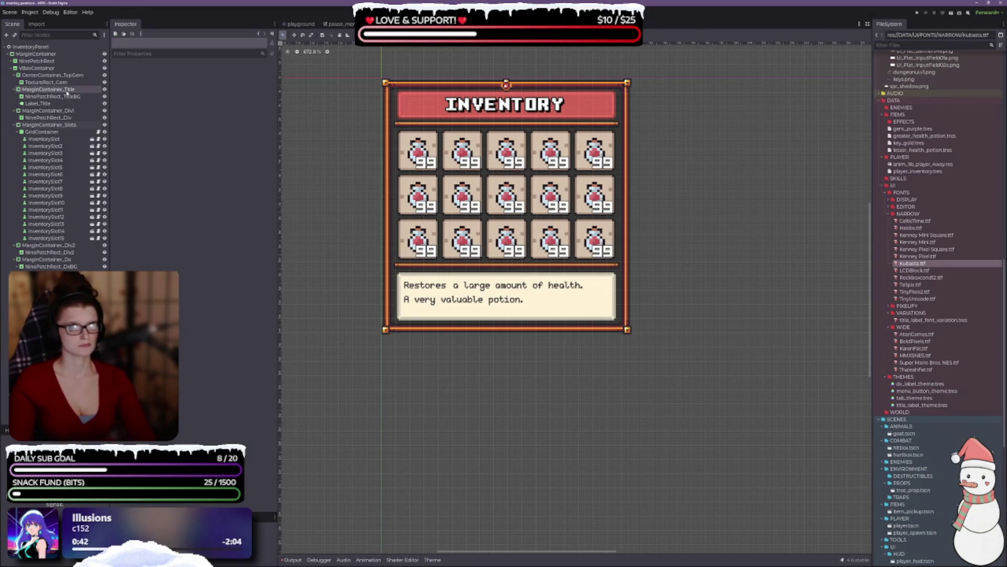
Step: Lower MarginContainer_Title's left and right margins to 7 and set its top margin to -6
{"action": "left_click", "coordinate": [48, 89]}
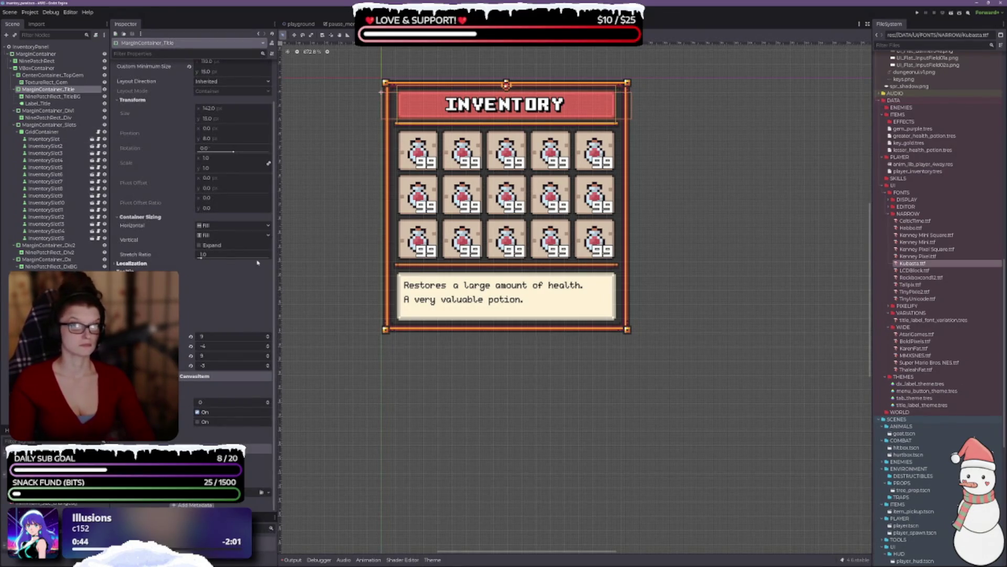
{"action": "left_click", "coordinate": [267, 358]}
{"action": "left_click", "coordinate": [268, 358]}
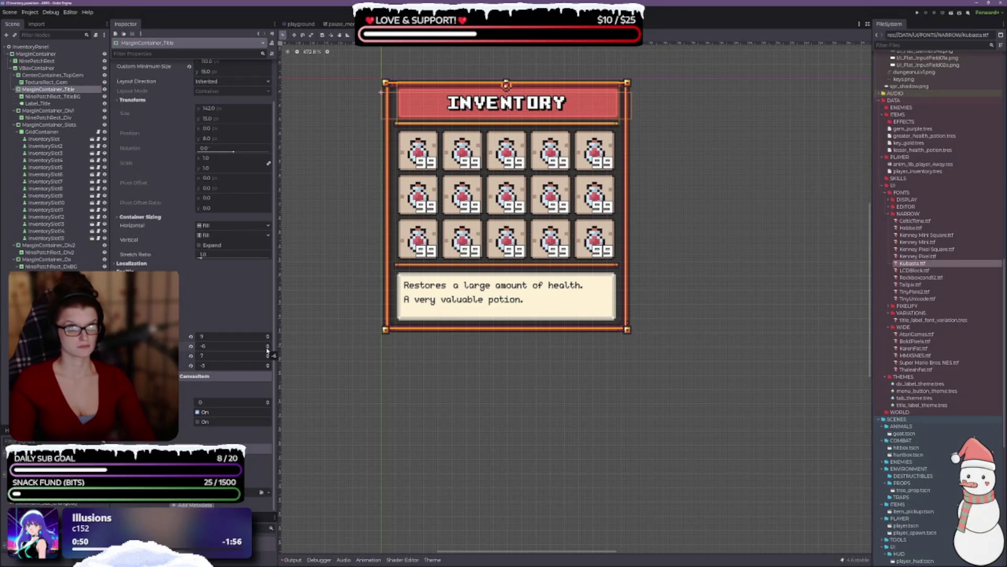
{"action": "left_click", "coordinate": [268, 344]}
{"action": "left_click", "coordinate": [268, 345]}
{"action": "left_click", "coordinate": [267, 338]}
{"action": "left_click", "coordinate": [268, 338]}
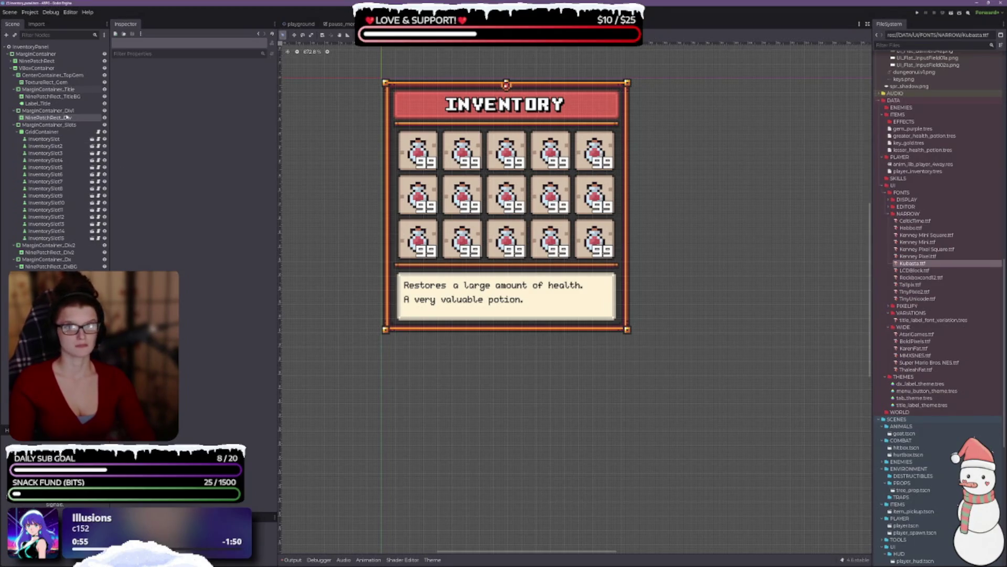
{"action": "left_click", "coordinate": [53, 111]}
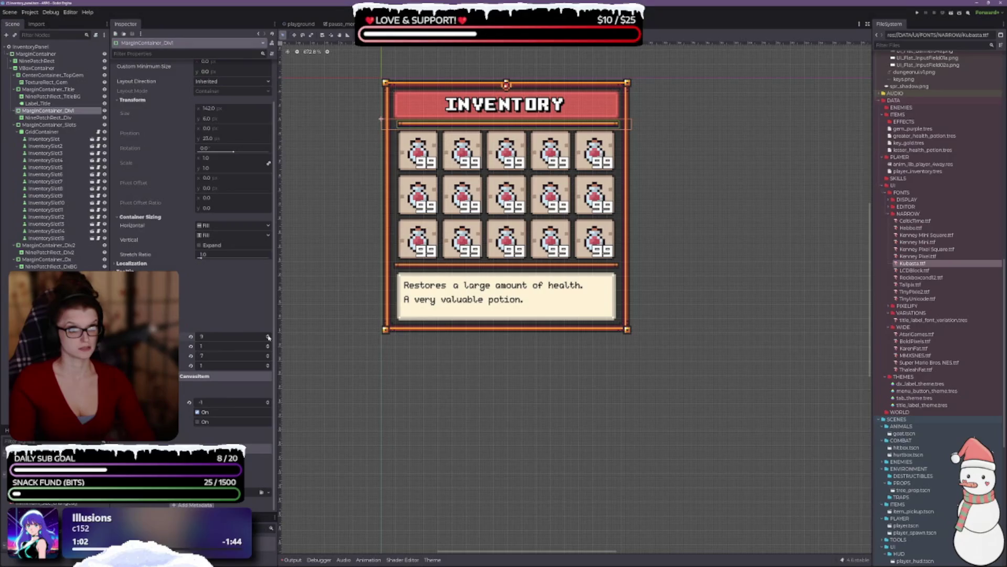
Step: Try 12 for the divider's left margin and 125 for its right margin
{"action": "left_click", "coordinate": [268, 335]}
{"action": "left_click", "coordinate": [268, 335]}
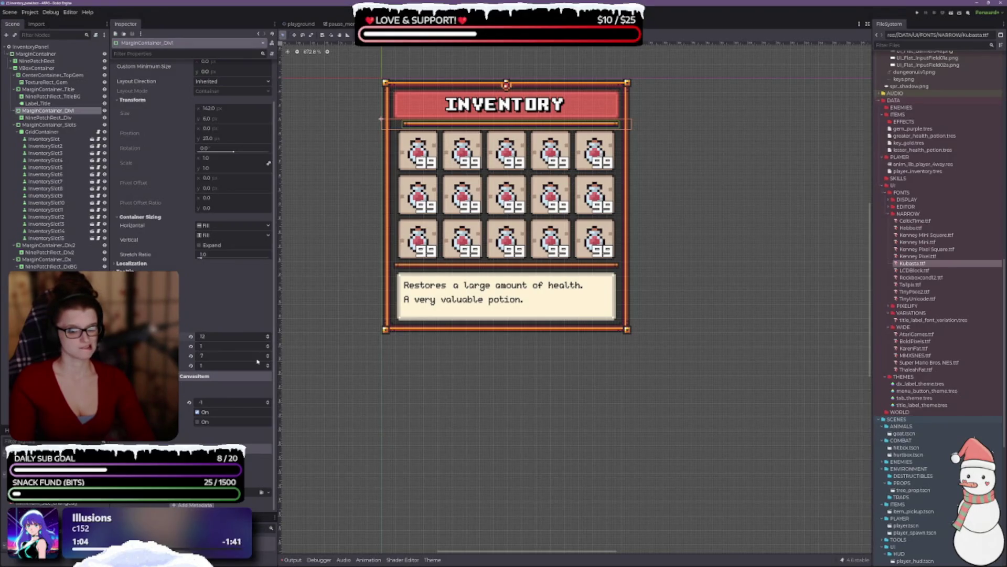
{"action": "left_click", "coordinate": [210, 355]}
{"action": "type", "text": "125"}
{"action": "key", "text": "Return"}
{"action": "key", "text": "Return"}
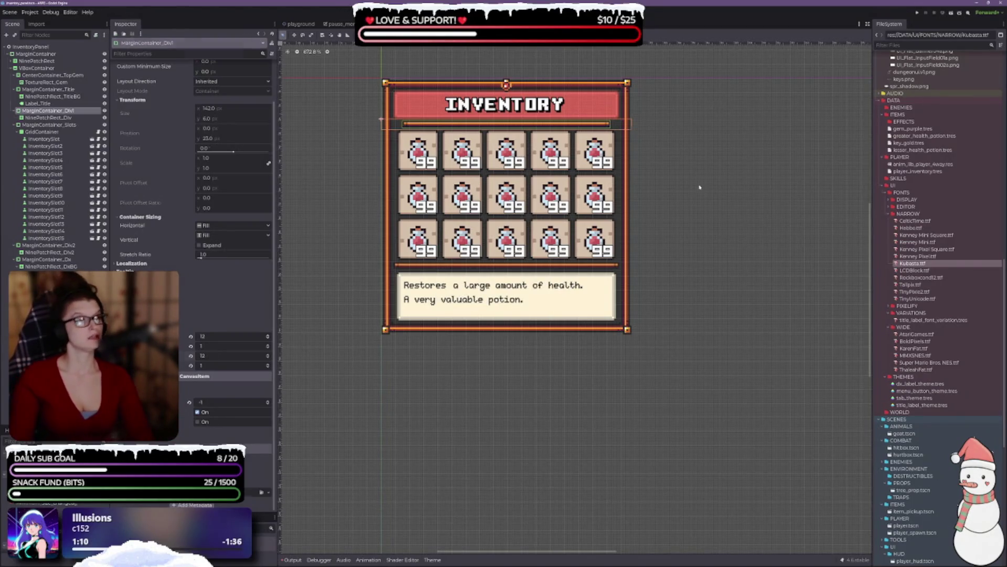
{"action": "left_click", "coordinate": [700, 187]}
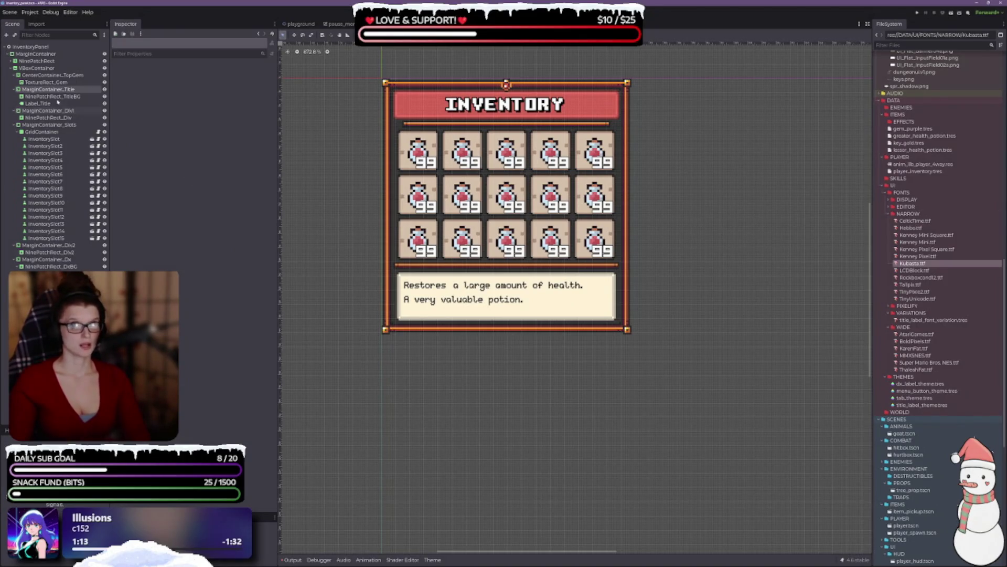
Step: Set MarginContainer_Div1's left and right margins to 10
{"action": "left_click", "coordinate": [48, 111]}
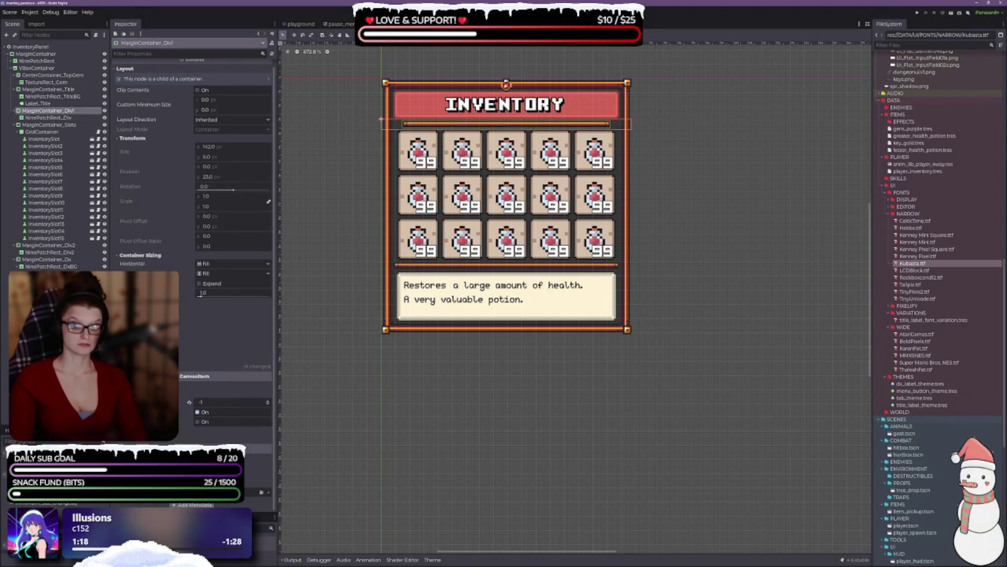
{"action": "left_click", "coordinate": [210, 367]}
{"action": "type", "text": "10"}
{"action": "key", "text": "Tab"}
{"action": "key", "text": "Tab"}
{"action": "type", "text": "10"}
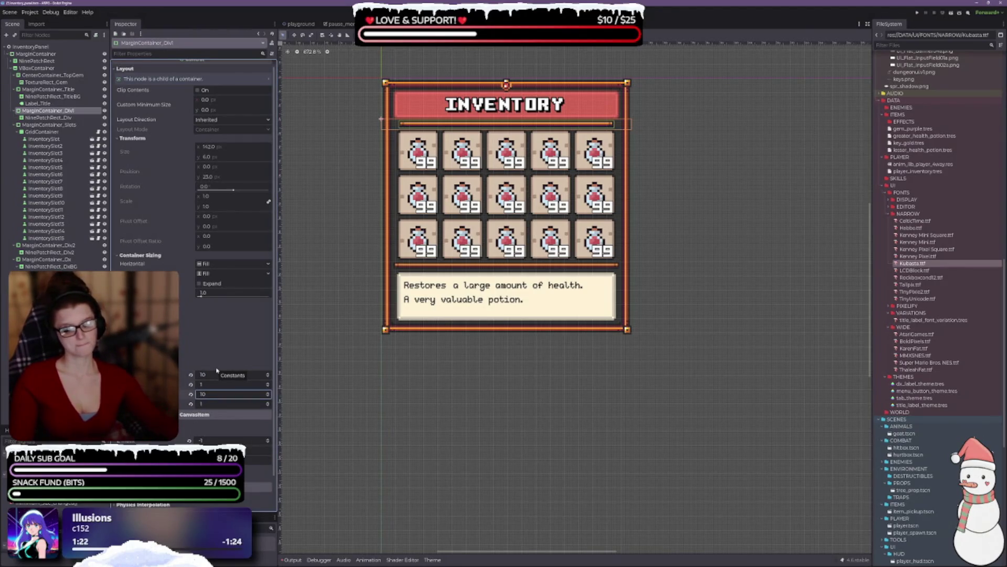
{"action": "left_click", "coordinate": [602, 211]}
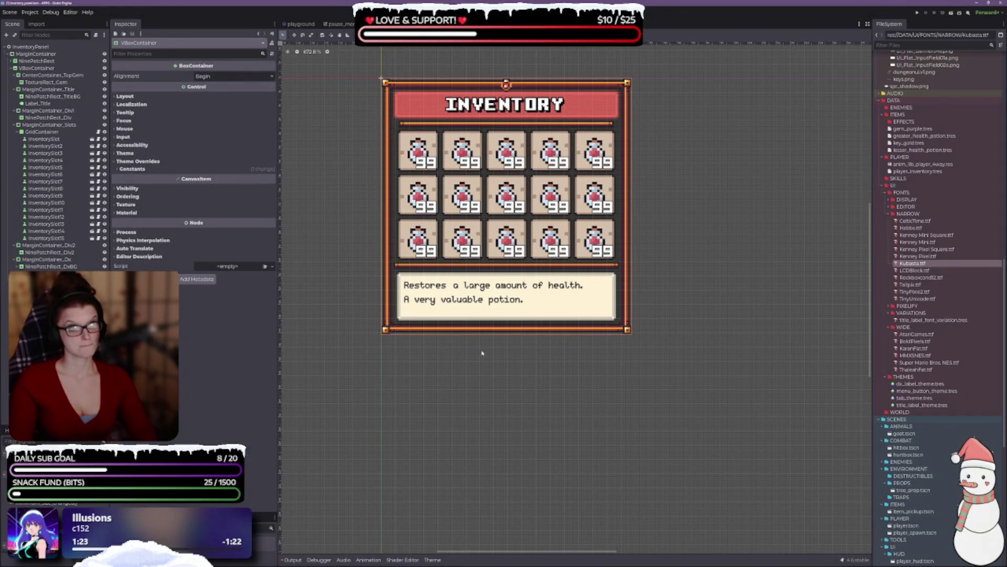
{"action": "scroll", "coordinate": [433, 214], "scroll_direction": "up", "scroll_amount": 3}
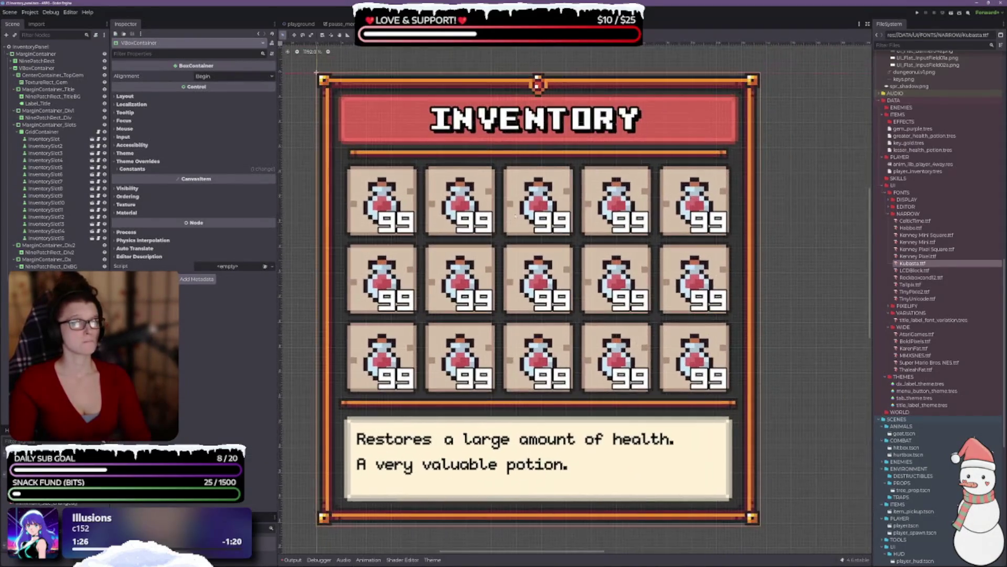
Step: Raise MarginContainer_Title's right margin from 7 to 8
{"action": "scroll", "coordinate": [466, 204], "scroll_direction": "down", "scroll_amount": 3}
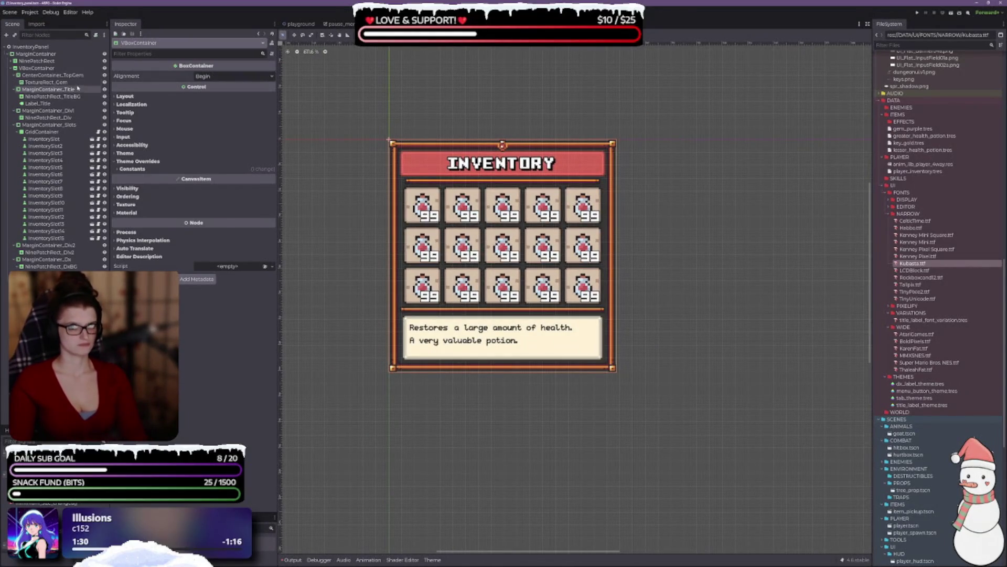
{"action": "left_click", "coordinate": [65, 98]}
{"action": "left_click", "coordinate": [50, 89]}
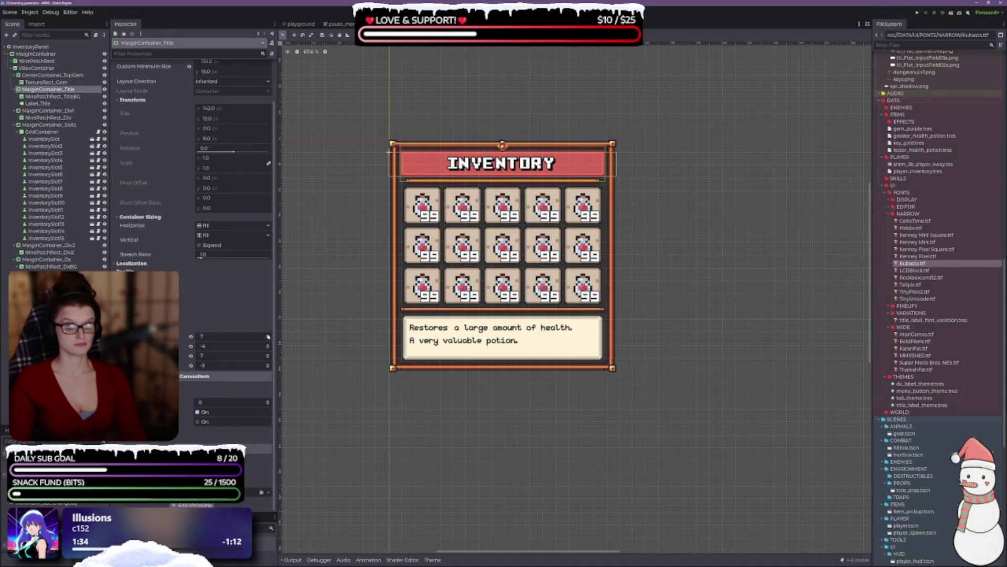
{"action": "scroll", "coordinate": [497, 312], "scroll_direction": "up", "scroll_amount": 3}
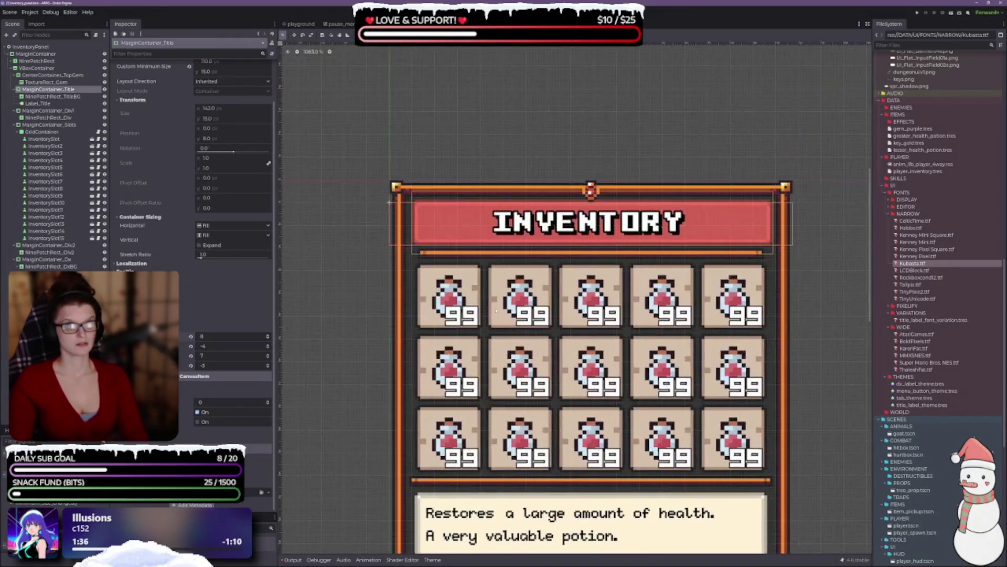
{"action": "scroll", "coordinate": [497, 311], "scroll_direction": "up", "scroll_amount": 2}
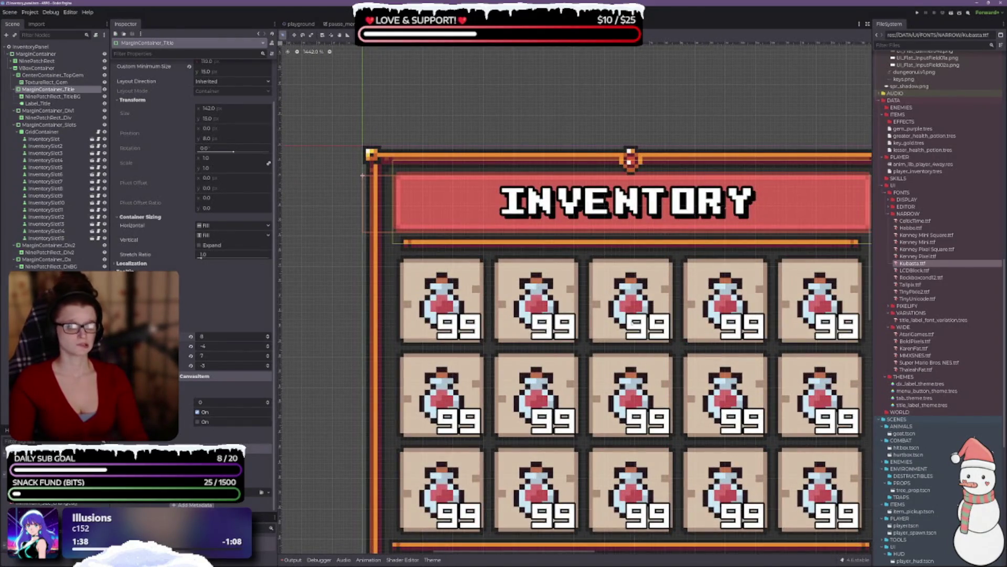
{"action": "left_click_drag", "start_coordinate": [590, 324], "coordinate": [528, 279]}
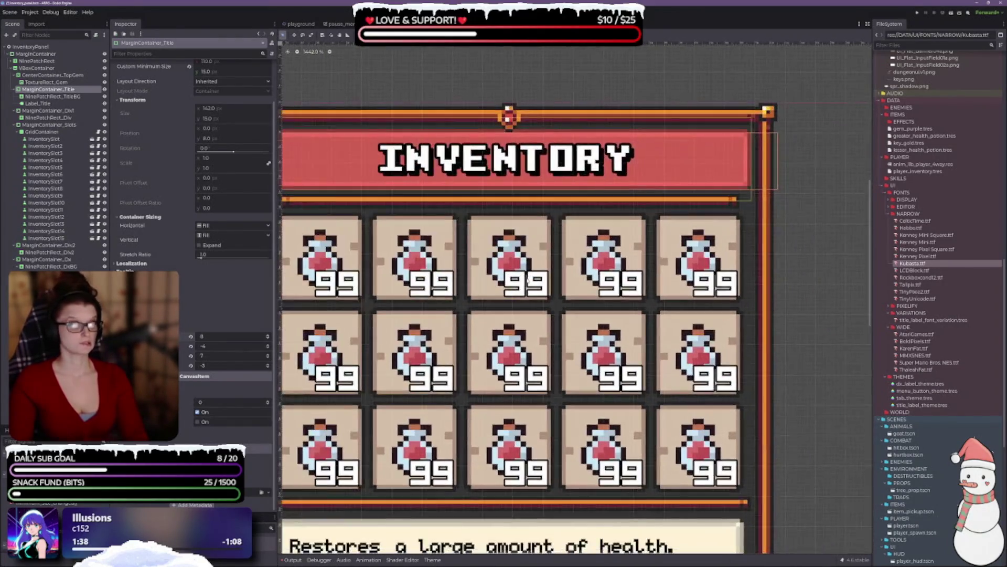
{"action": "left_click", "coordinate": [268, 354]}
Step: Recenter the inventory panel and select the divider's MarginContainer_Div1
{"action": "left_click_drag", "start_coordinate": [571, 302], "coordinate": [638, 290]}
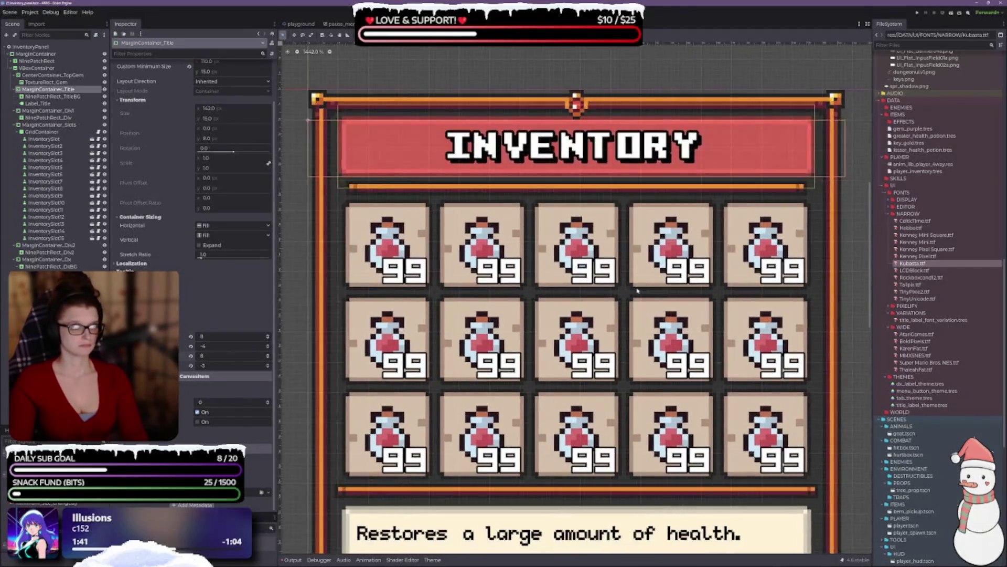
{"action": "scroll", "coordinate": [503, 304], "scroll_direction": "down", "scroll_amount": 2}
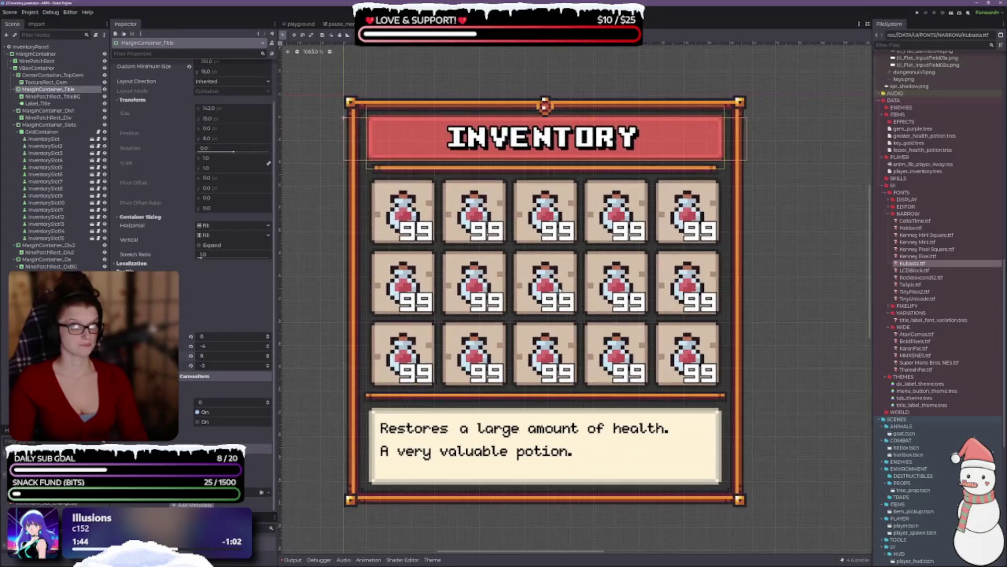
{"action": "left_click", "coordinate": [47, 111]}
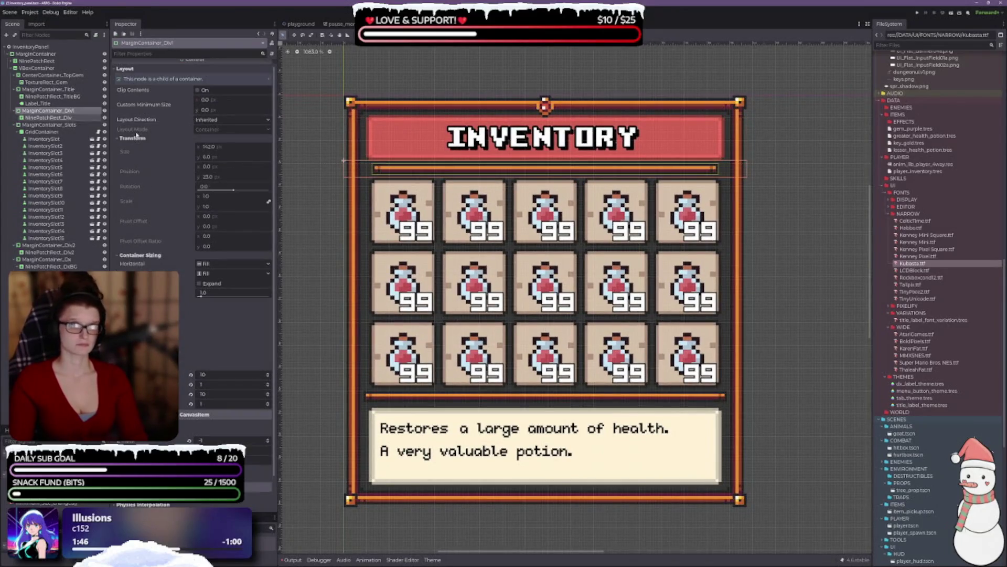
Step: Set MarginContainer_Div1's left and right margins to 7, then deselect it
{"action": "left_click", "coordinate": [268, 376]}
{"action": "left_click", "coordinate": [268, 377]}
{"action": "left_click", "coordinate": [268, 377]}
{"action": "left_click", "coordinate": [268, 377]}
{"action": "left_click", "coordinate": [267, 376]}
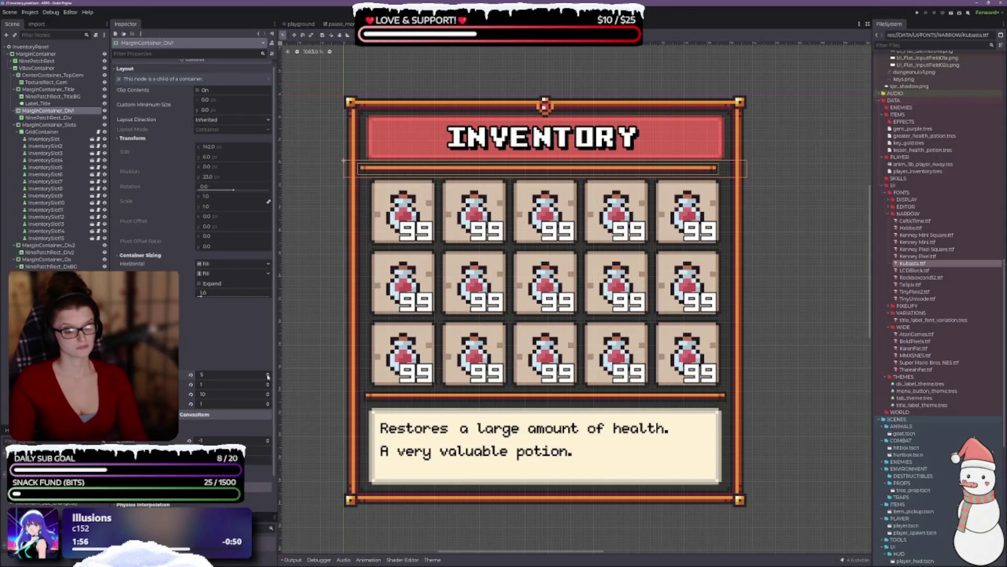
{"action": "left_click", "coordinate": [268, 374]}
{"action": "left_click", "coordinate": [267, 374]}
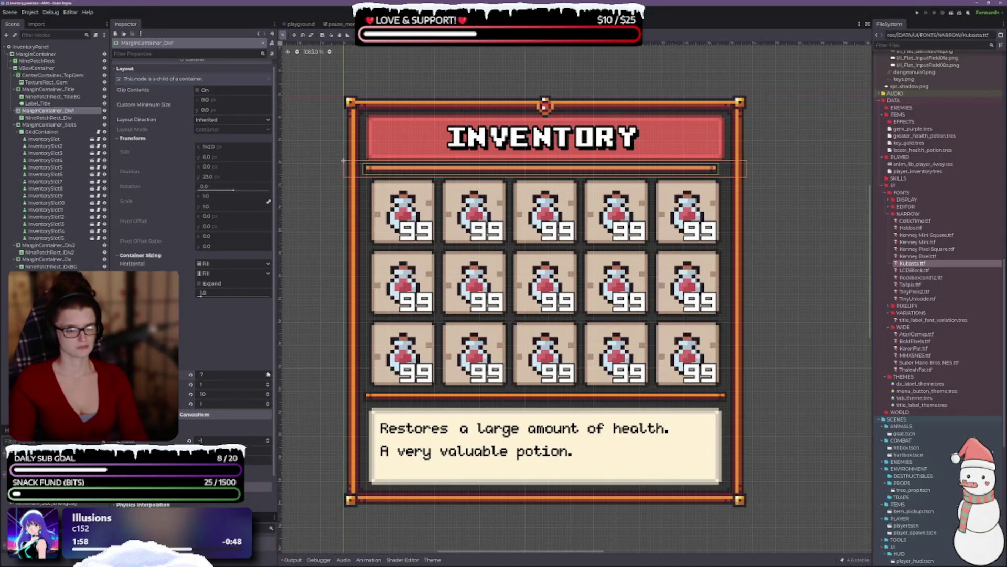
{"action": "left_click", "coordinate": [268, 397]}
{"action": "left_click", "coordinate": [268, 396]}
{"action": "left_click", "coordinate": [268, 397]}
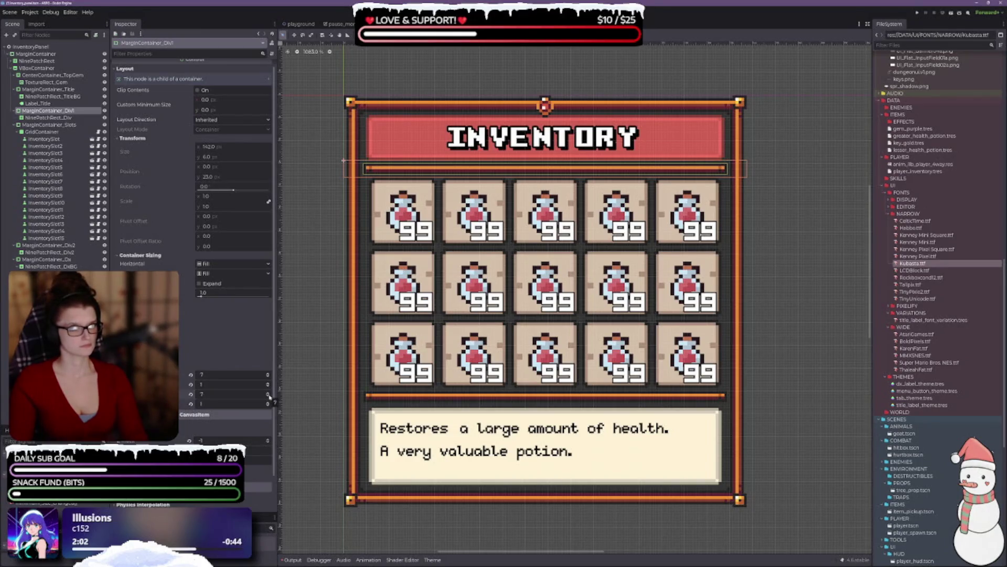
{"action": "left_click", "coordinate": [820, 181]}
{"action": "scroll", "coordinate": [759, 216], "scroll_direction": "down", "scroll_amount": 2}
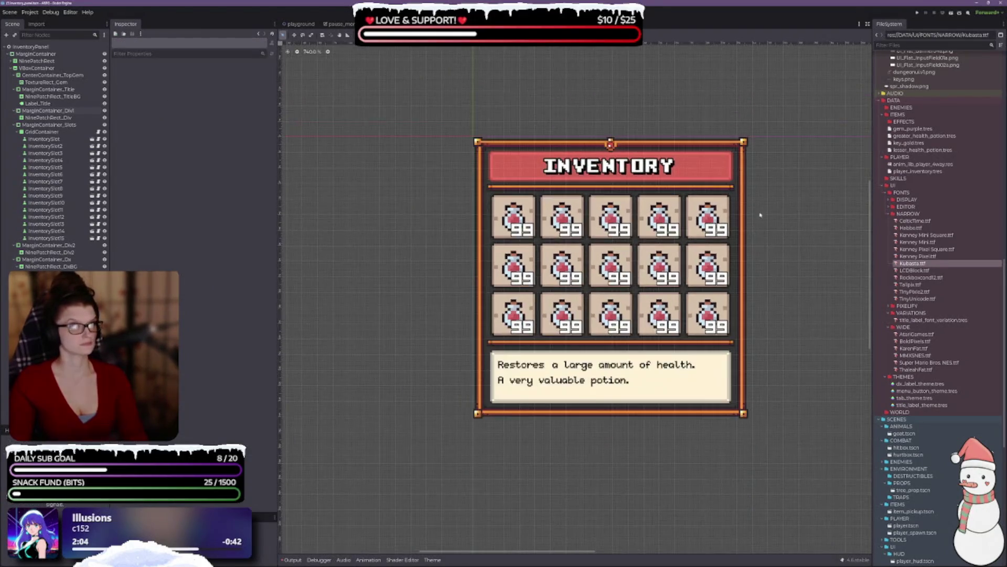
Step: Save the scene and select MarginContainer_Dx, the description box's container
{"action": "key", "text": "ctrl+s"}
{"action": "mouse_move", "coordinate": [770, 247]}
{"action": "left_mouse_down"}
{"action": "mouse_move", "coordinate": [758, 233]}
{"action": "mouse_move", "coordinate": [699, 220]}
{"action": "left_mouse_up"}
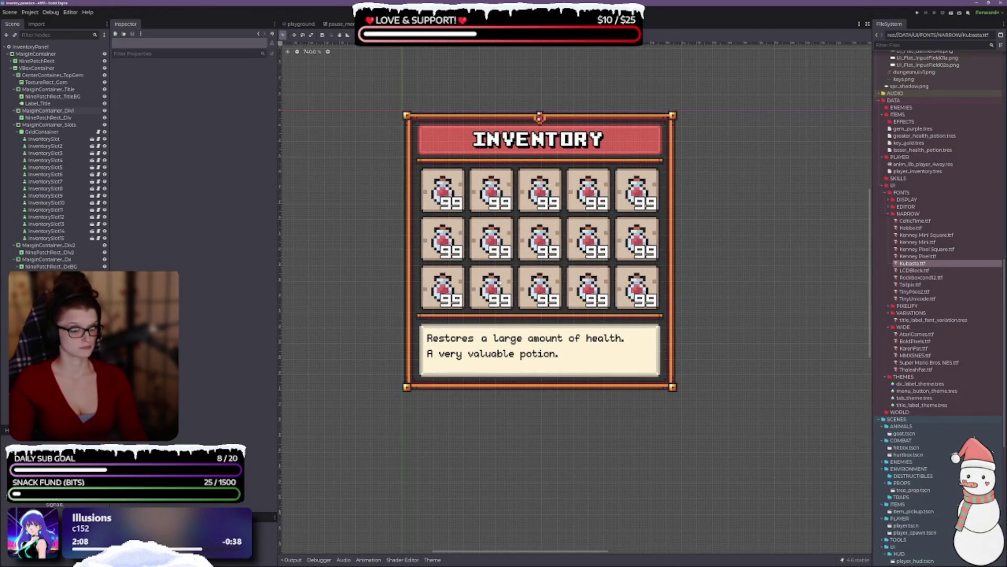
{"action": "scroll", "coordinate": [496, 279], "scroll_direction": "up", "scroll_amount": 2}
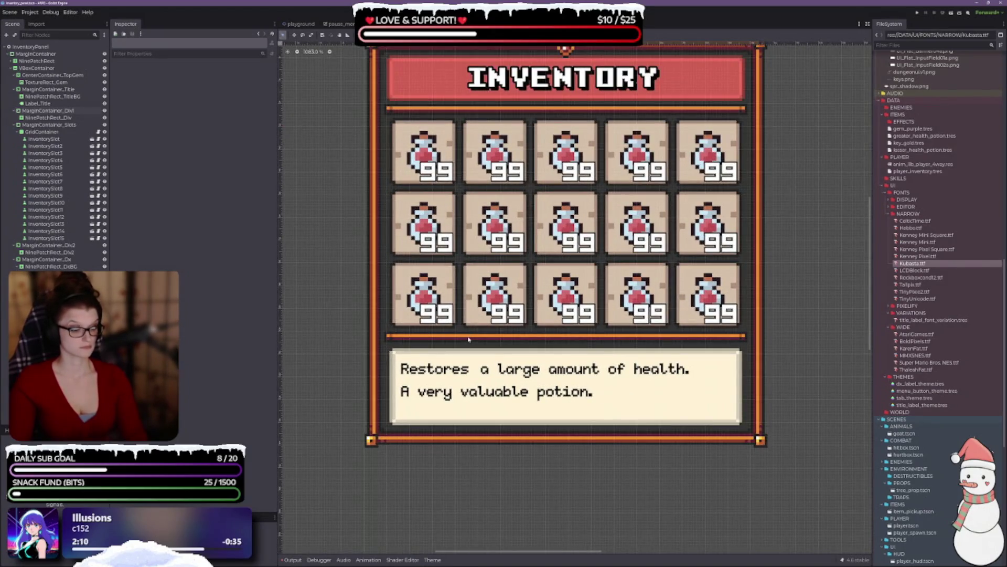
{"action": "scroll", "coordinate": [493, 365], "scroll_direction": "down", "scroll_amount": 2}
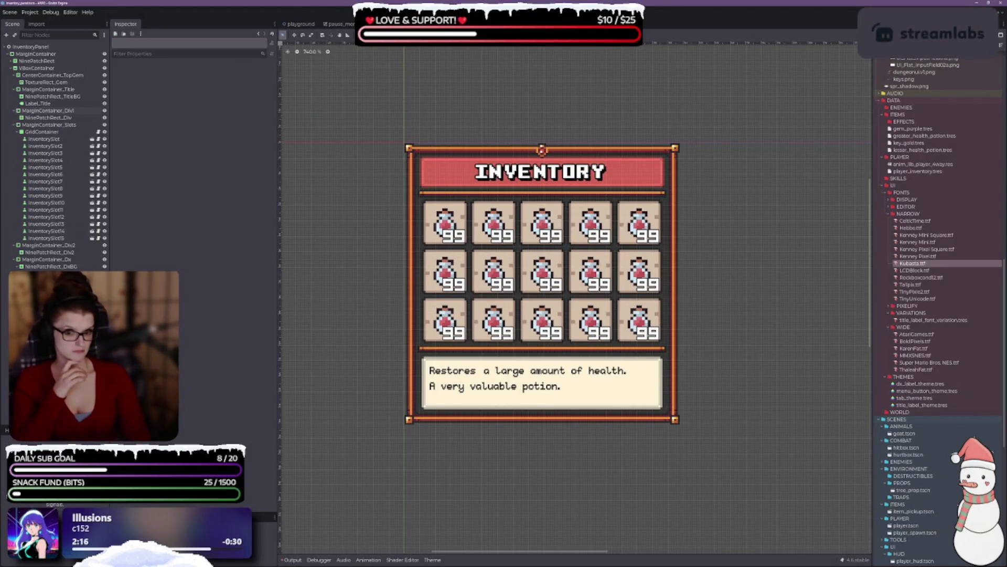
{"action": "left_click", "coordinate": [59, 260]}
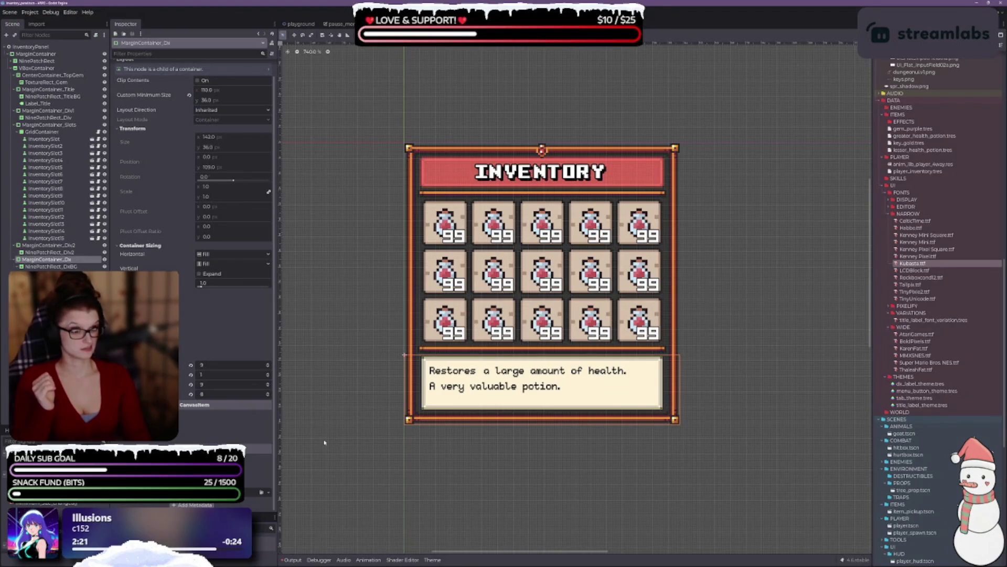
Step: Try lower description box margins: bottom 7, top 0, left and right 7
{"action": "left_click", "coordinate": [268, 396]}
{"action": "left_click", "coordinate": [268, 368]}
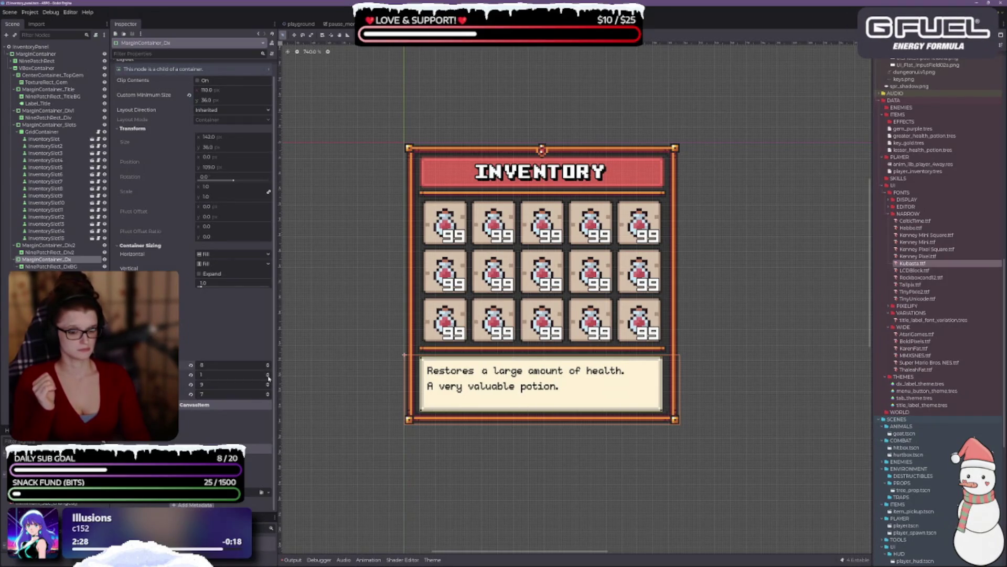
{"action": "left_click", "coordinate": [268, 376]}
{"action": "left_click", "coordinate": [268, 386]}
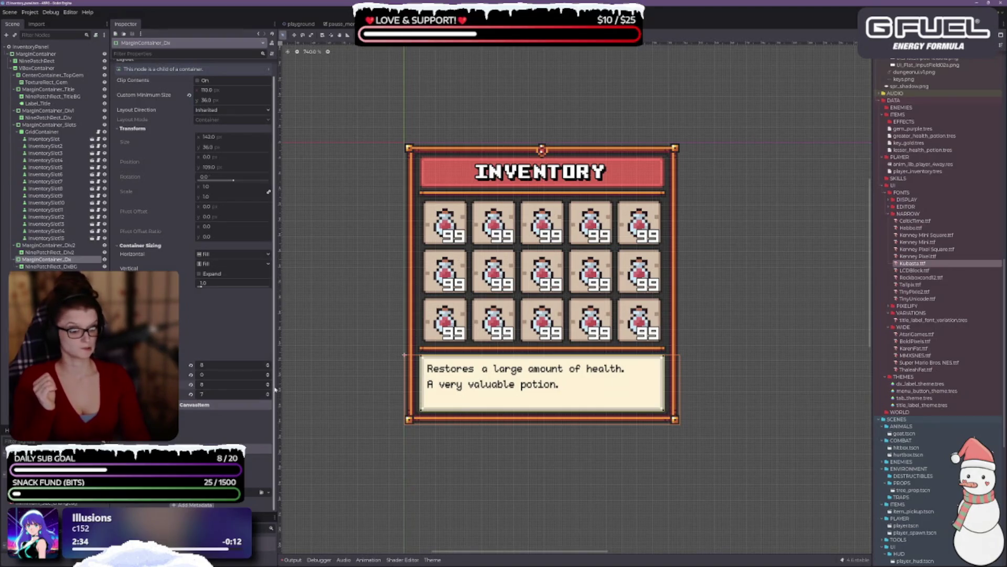
{"action": "scroll", "coordinate": [525, 399], "scroll_direction": "up", "scroll_amount": 3}
{"action": "scroll", "coordinate": [504, 442], "scroll_direction": "down", "scroll_amount": 1}
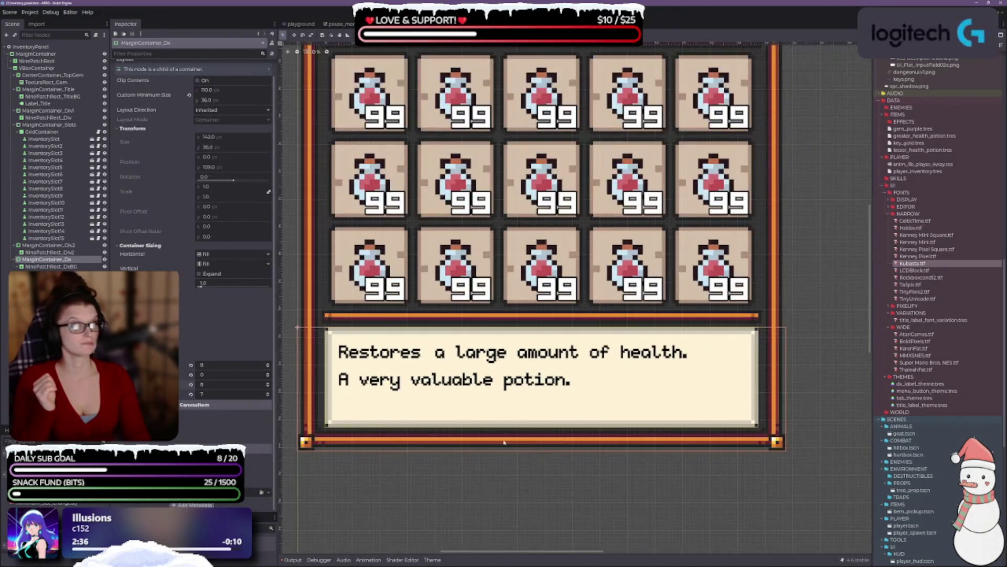
{"action": "left_click_drag", "start_coordinate": [504, 443], "coordinate": [543, 410]}
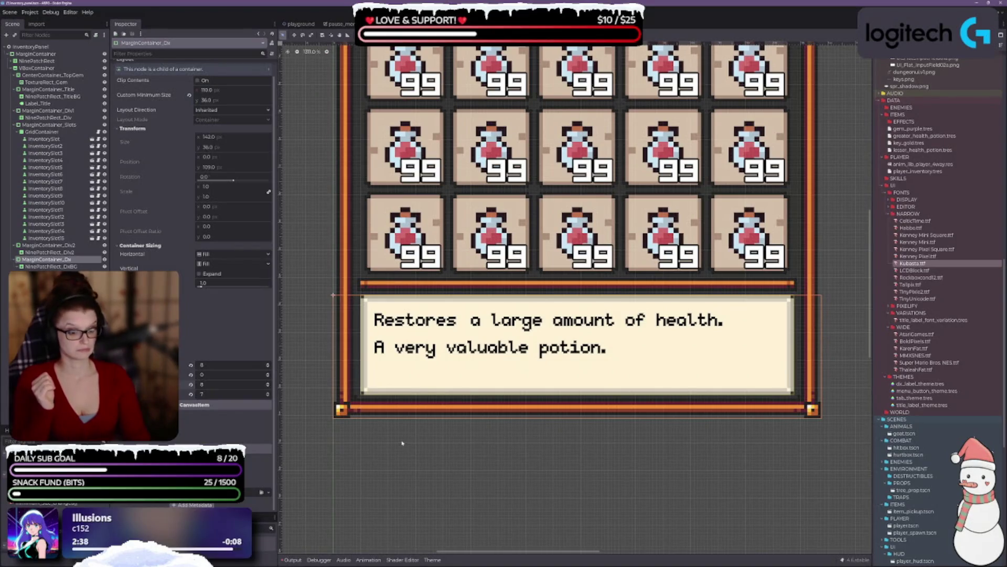
{"action": "left_click", "coordinate": [268, 366]}
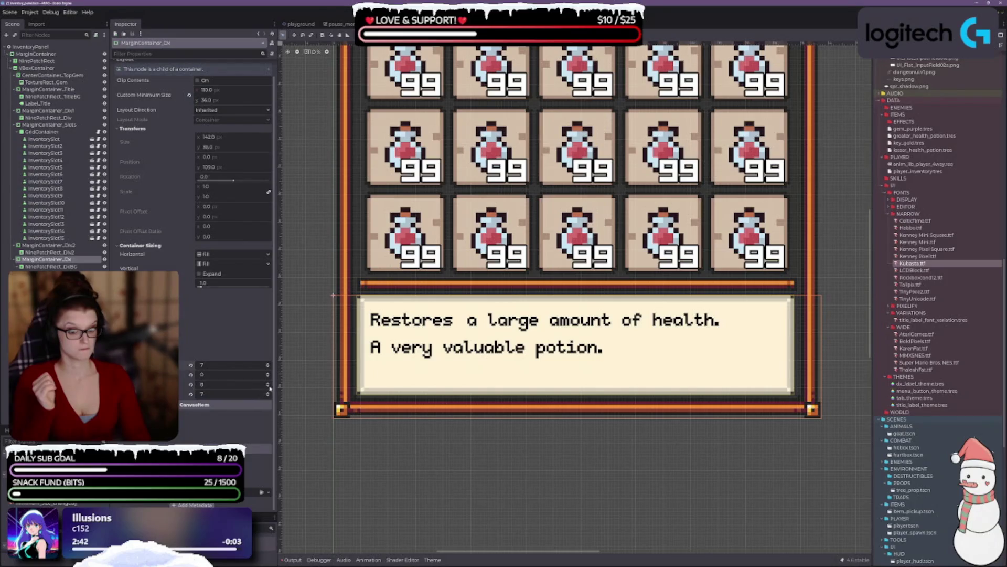
{"action": "left_click", "coordinate": [268, 387]}
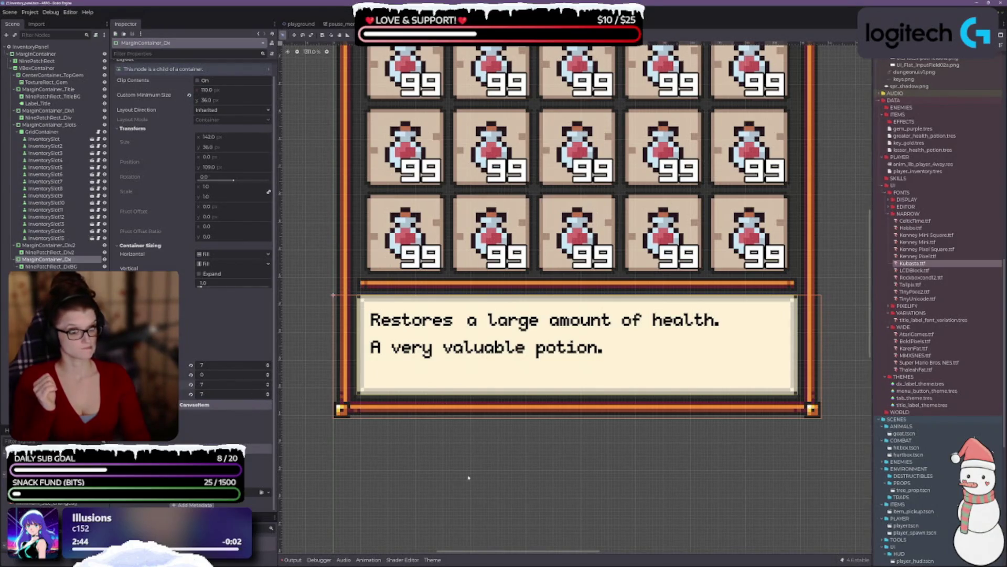
{"action": "scroll", "coordinate": [461, 477], "scroll_direction": "down", "scroll_amount": 3}
{"action": "scroll", "coordinate": [495, 459], "scroll_direction": "up", "scroll_amount": 2}
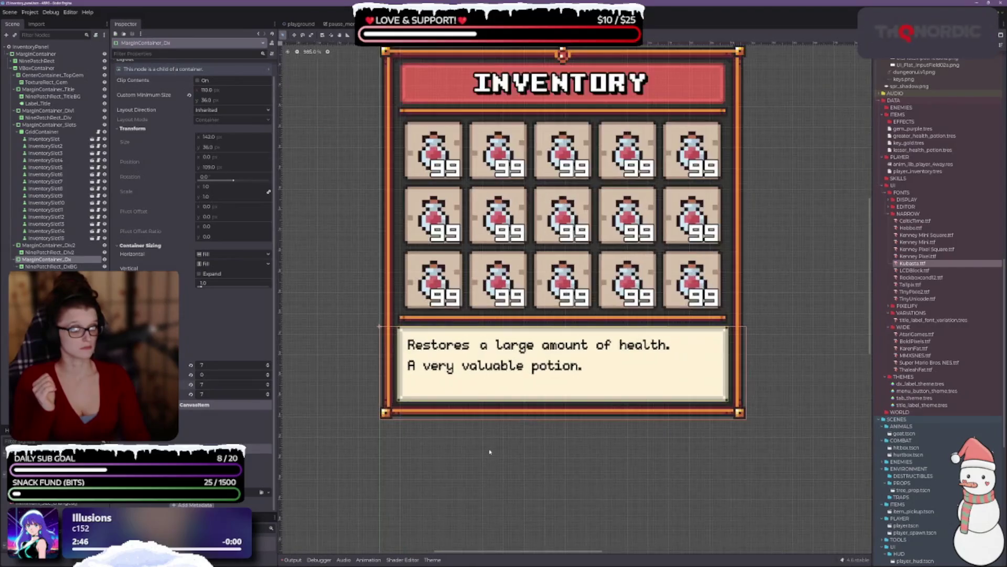
{"action": "scroll", "coordinate": [524, 446], "scroll_direction": "down", "scroll_amount": 1}
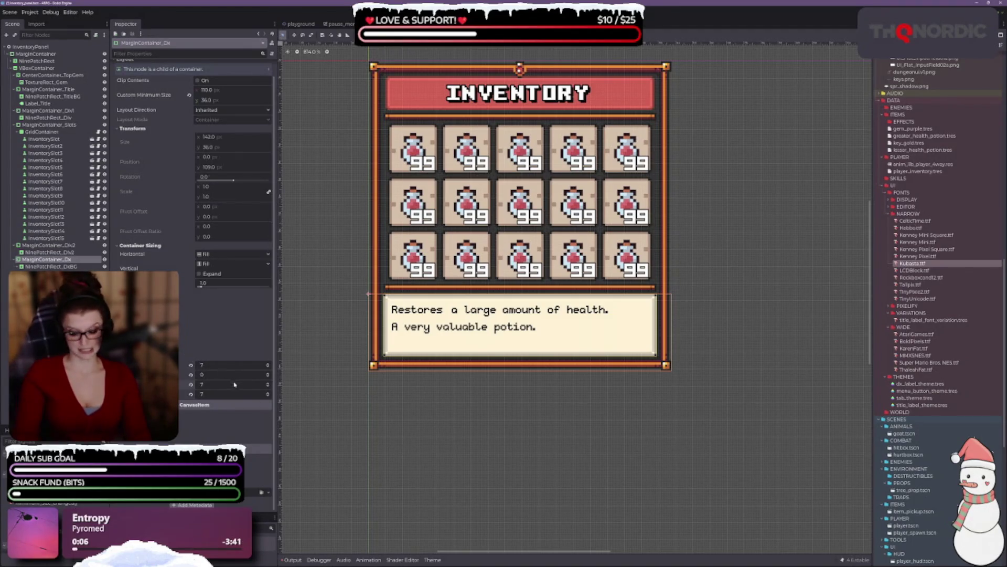
Step: Set the final margins to left 9, right 9, bottom 8 and top 1, saving the scene
{"action": "left_click", "coordinate": [268, 363]}
{"action": "left_click", "coordinate": [268, 364]}
{"action": "left_click", "coordinate": [268, 383]}
{"action": "left_click", "coordinate": [267, 383]}
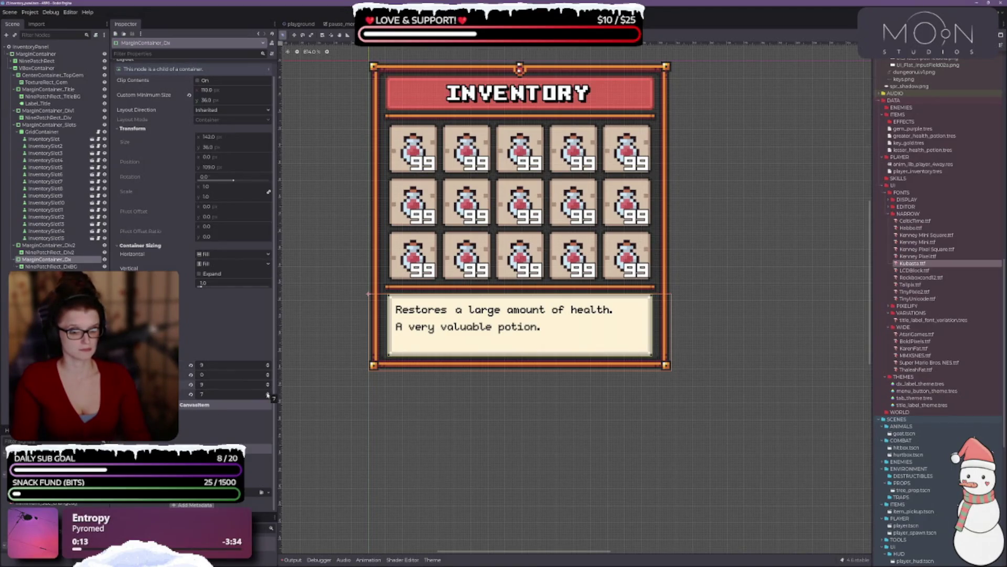
{"action": "left_click", "coordinate": [268, 393]}
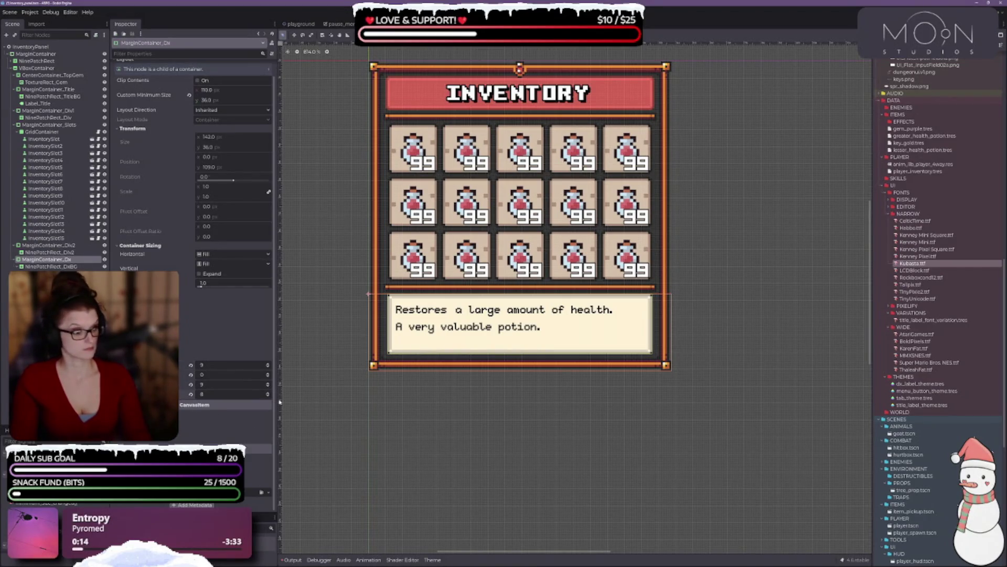
{"action": "key", "text": "ctrl+s"}
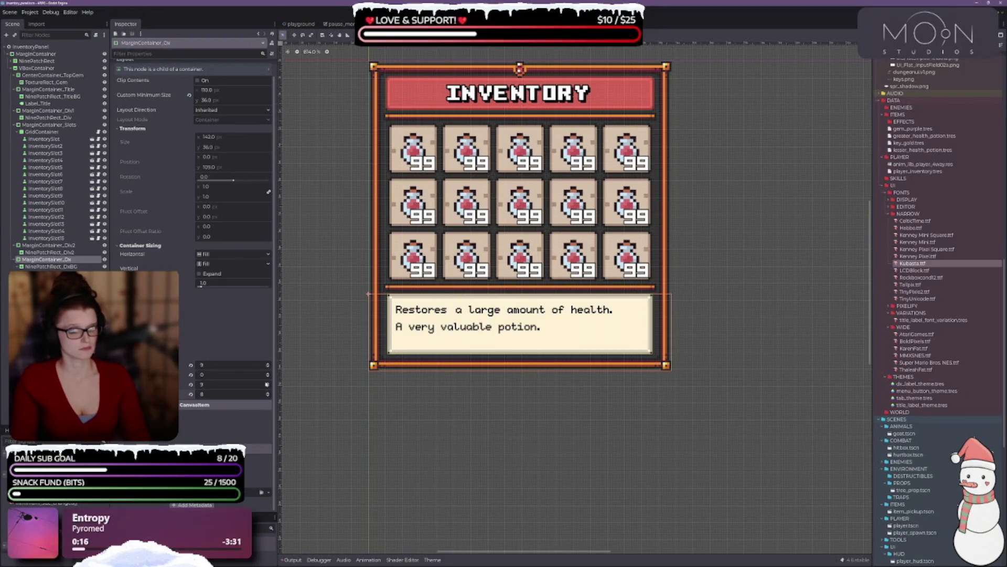
{"action": "left_click", "coordinate": [268, 374]}
{"action": "left_click", "coordinate": [446, 400]}
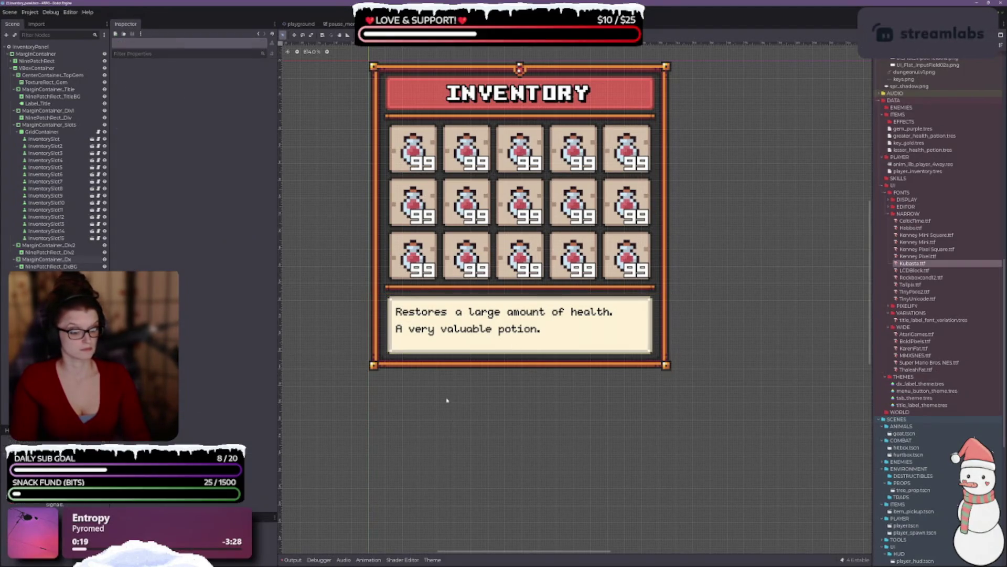
{"action": "scroll", "coordinate": [429, 414], "scroll_direction": "up", "scroll_amount": 4}
{"action": "scroll", "coordinate": [429, 414], "scroll_direction": "down", "scroll_amount": 3}
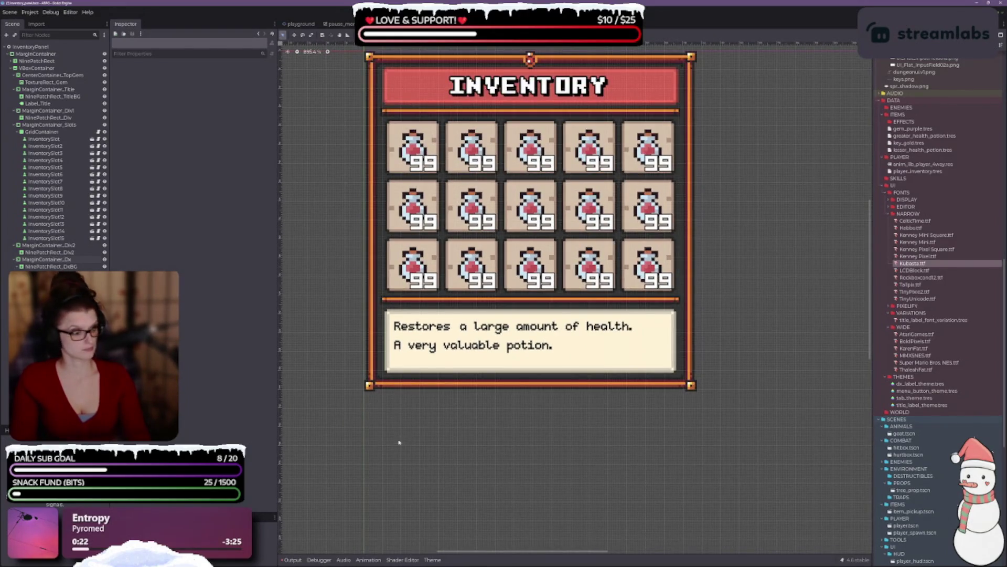
{"action": "scroll", "coordinate": [430, 428], "scroll_direction": "down", "scroll_amount": 1}
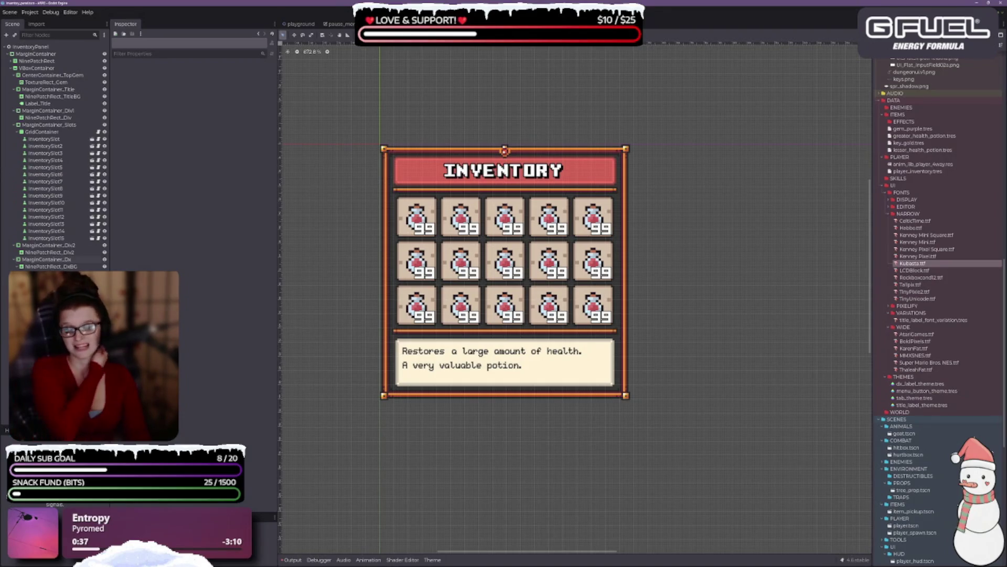
Step: Delete the leftover PanelContainer and its children, then save the scene
{"action": "left_click", "coordinate": [46, 55]}
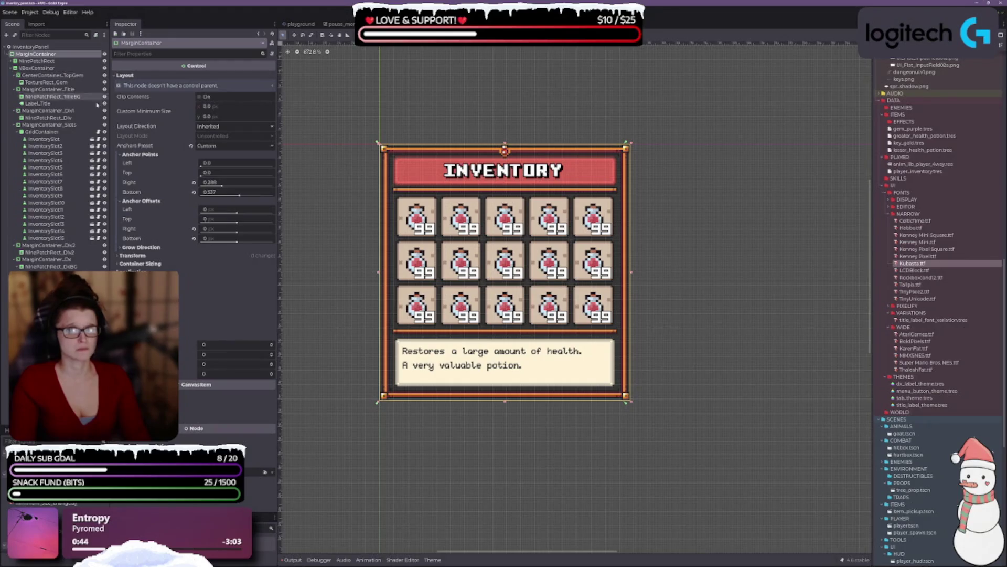
{"action": "left_click", "coordinate": [11, 68]}
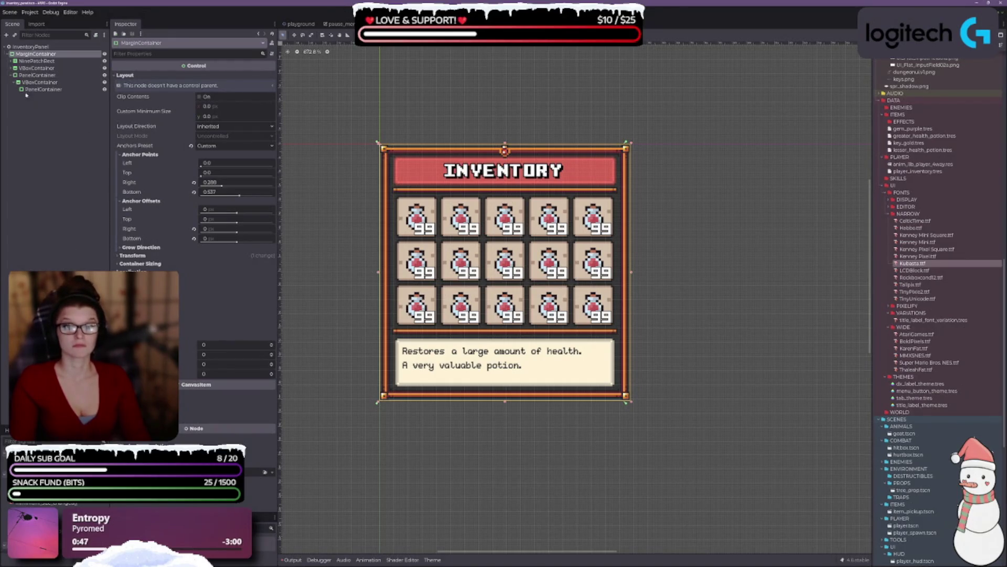
{"action": "left_click", "coordinate": [32, 76]}
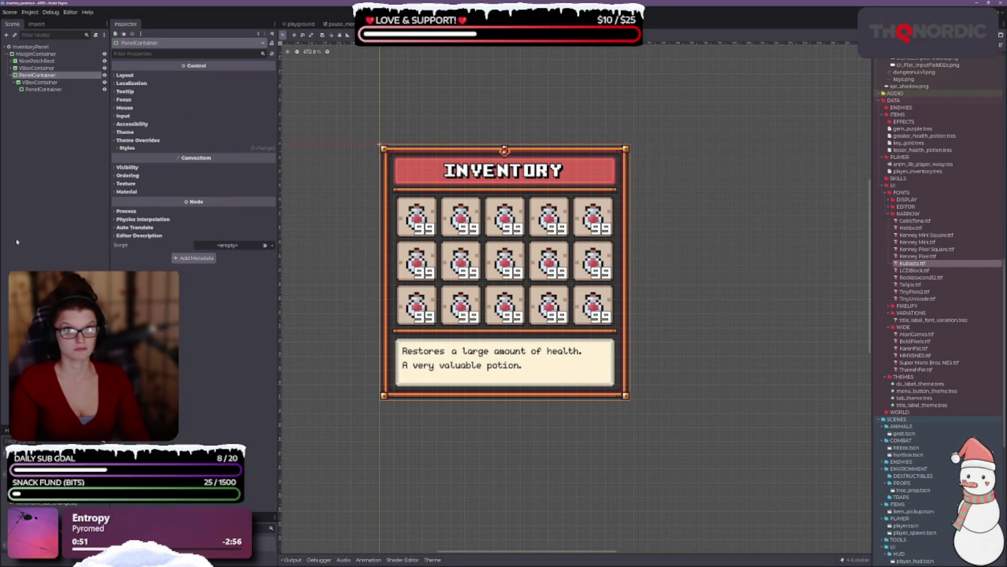
{"action": "key", "text": "Delete"}
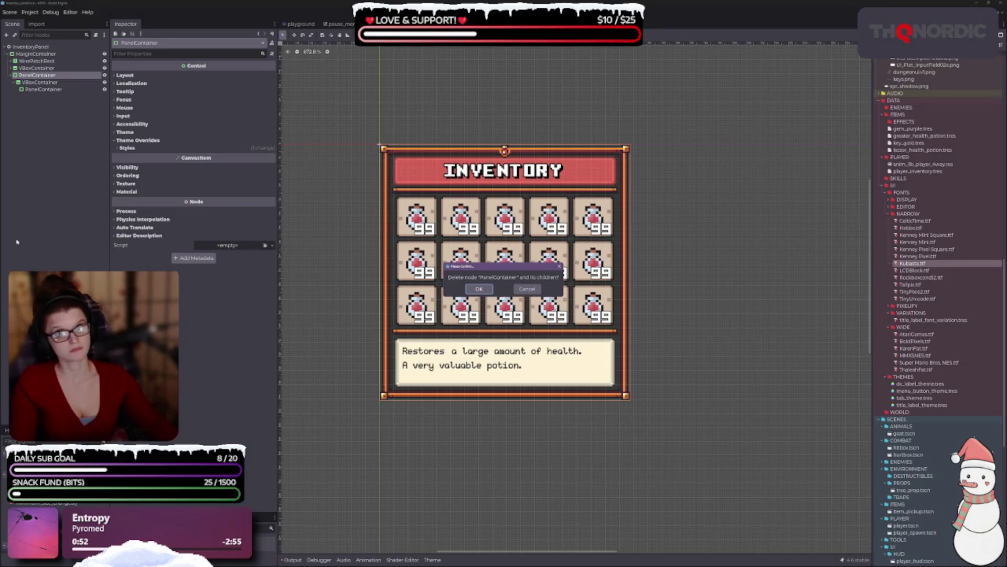
{"action": "key", "text": "Return"}
{"action": "key", "text": "ctrl+s"}
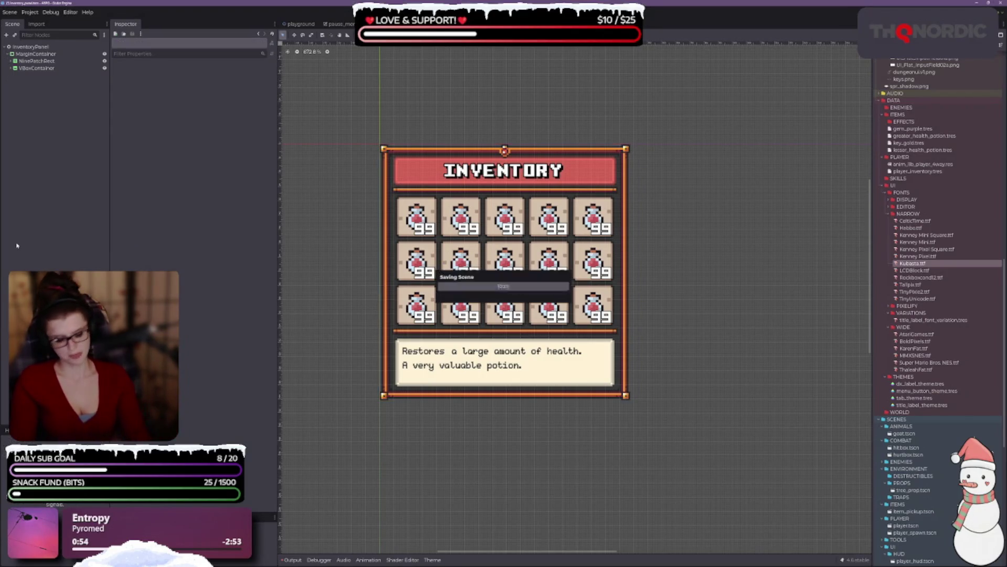
{"action": "left_click", "coordinate": [32, 54]}
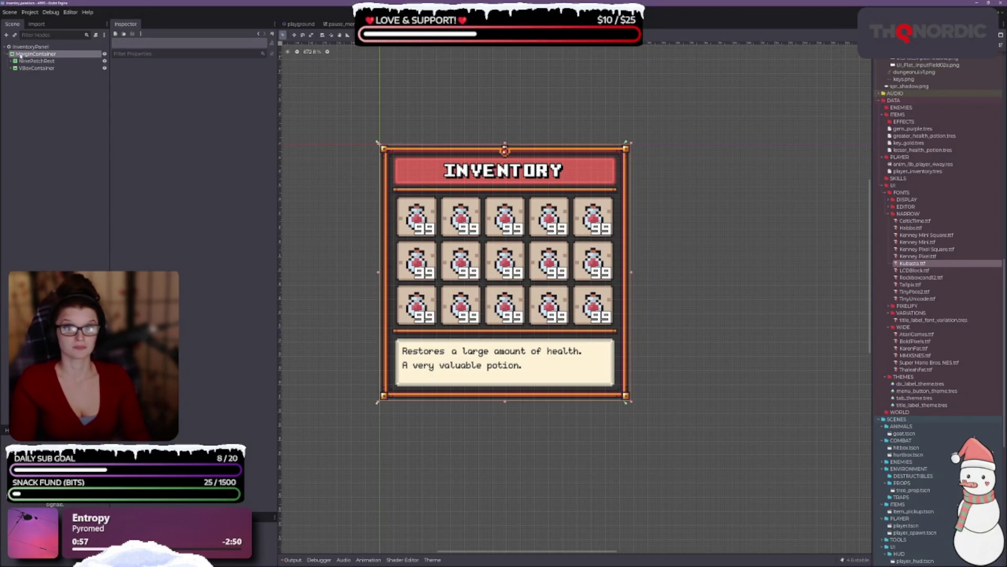
Step: Add a ColorRect child under MarginContainer and move it up beside the NinePatchRect
{"action": "right_click", "coordinate": [26, 54]}
{"action": "left_click", "coordinate": [58, 60]}
{"action": "type", "text": "rect"}
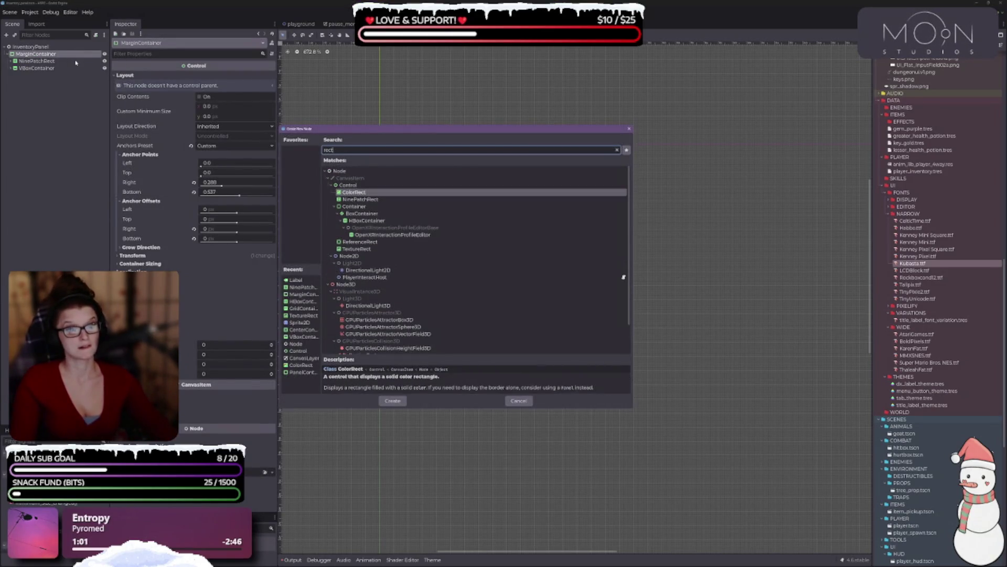
{"action": "key", "text": "Return"}
{"action": "left_click_drag", "start_coordinate": [31, 75], "coordinate": [32, 59]}
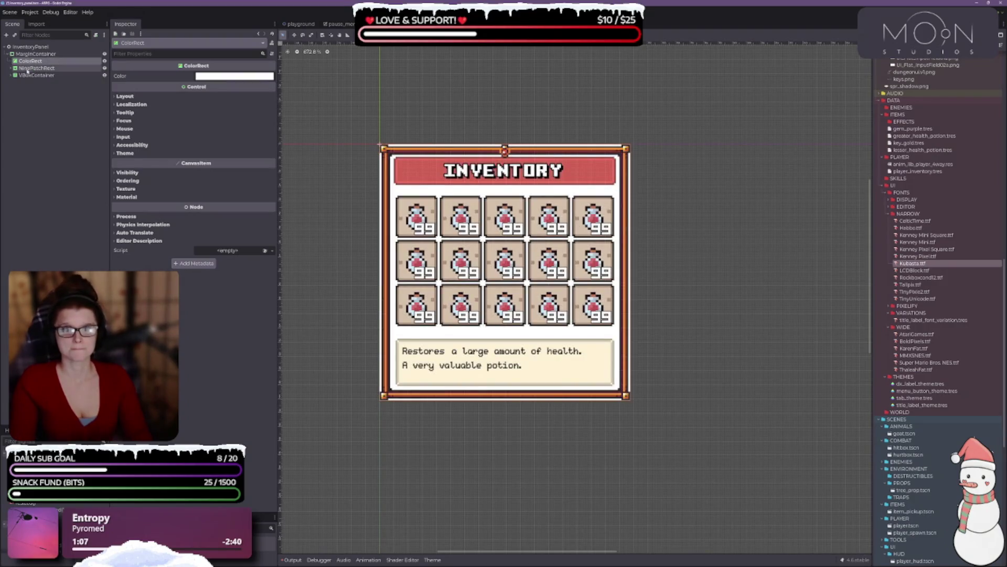
Step: Set the ColorRect's colour to black with alpha lowered to roughly 99
{"action": "left_click", "coordinate": [36, 68]}
{"action": "left_click", "coordinate": [31, 61]}
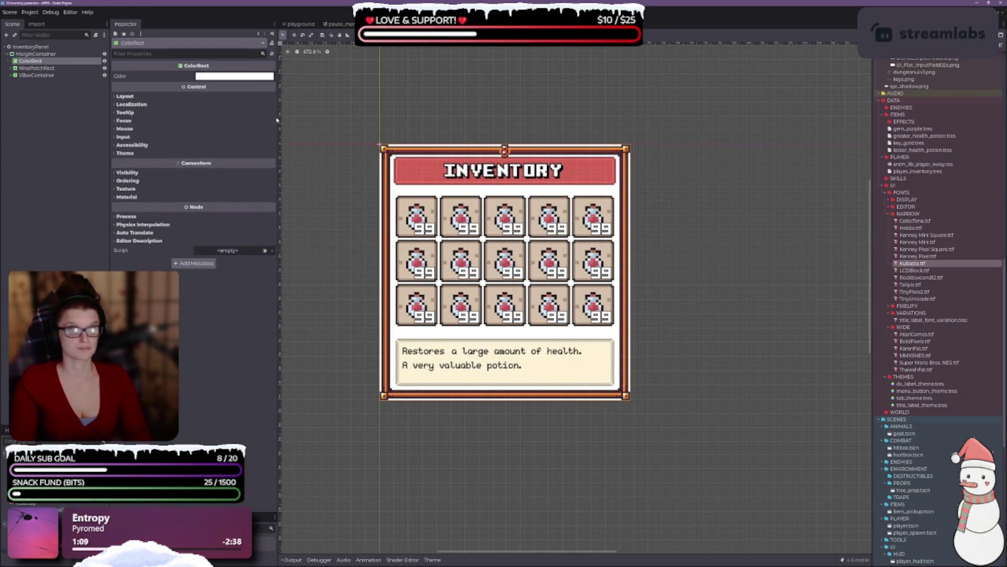
{"action": "left_click", "coordinate": [219, 77]}
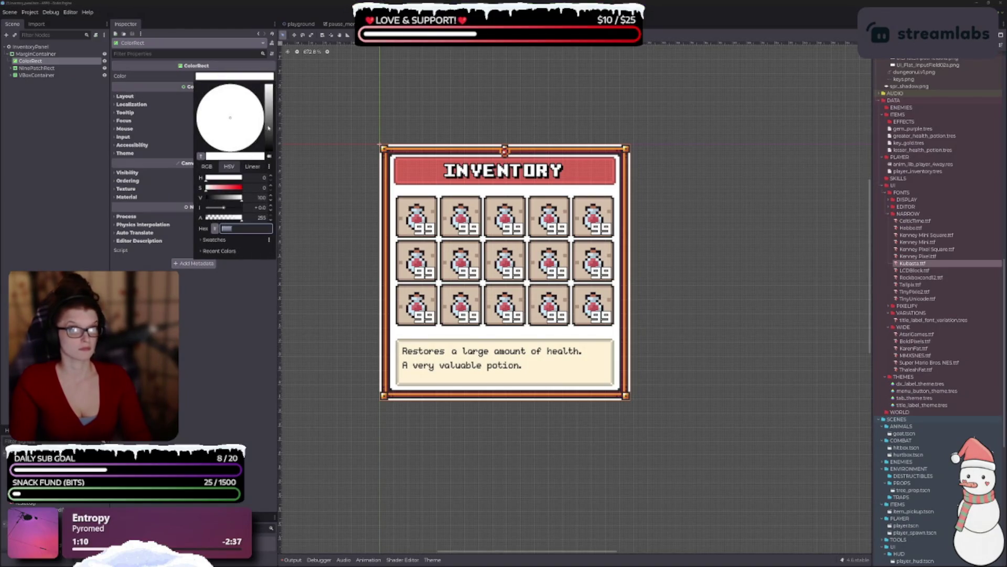
{"action": "left_click_drag", "start_coordinate": [267, 128], "coordinate": [269, 155]}
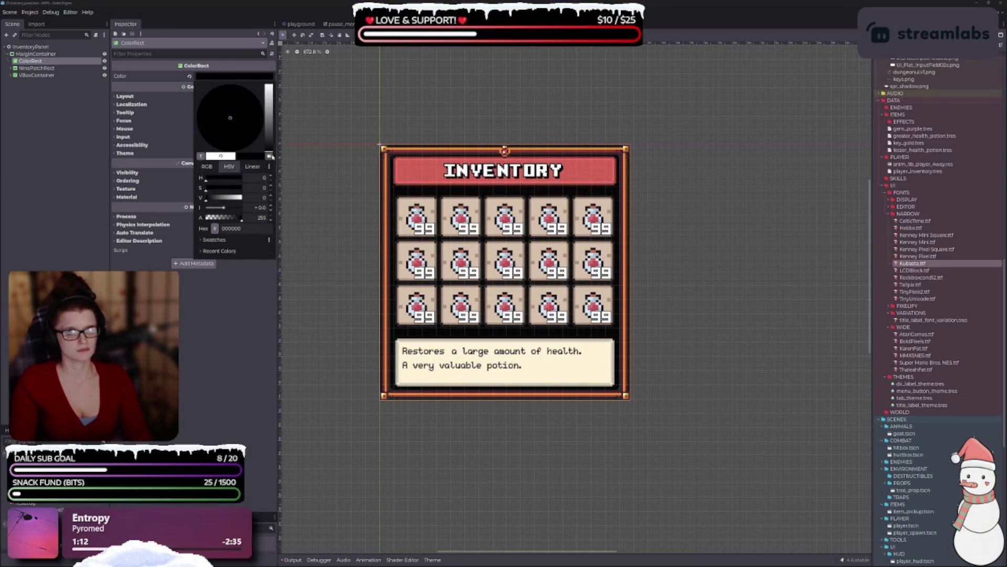
{"action": "left_click_drag", "start_coordinate": [236, 220], "coordinate": [232, 220]}
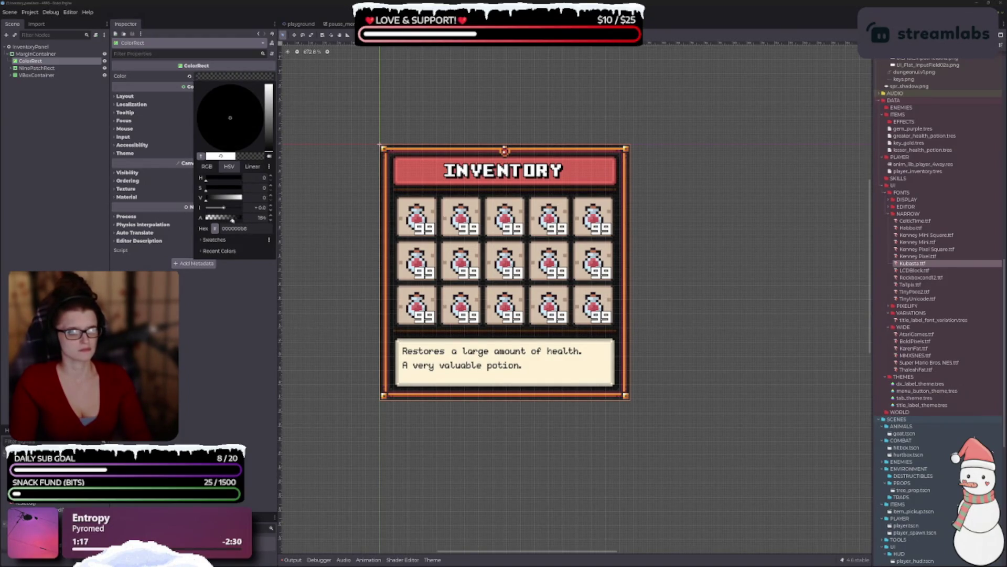
{"action": "left_click_drag", "start_coordinate": [231, 221], "coordinate": [215, 219]}
{"action": "left_click", "coordinate": [147, 233]}
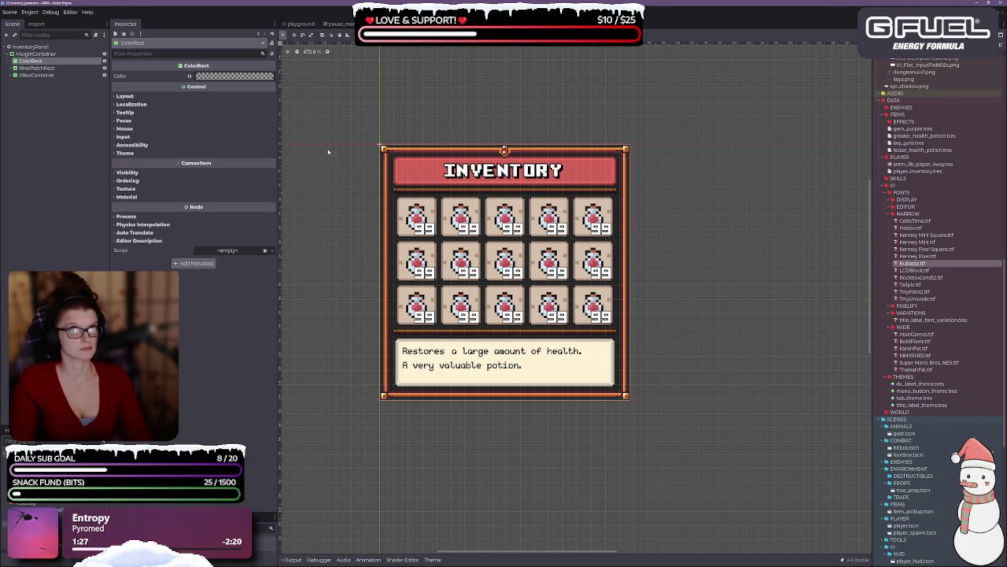
Step: Expand the ColorRect's Layout, Theme, Transform and Container Sizing sections in the Inspector
{"action": "left_click", "coordinate": [125, 96]}
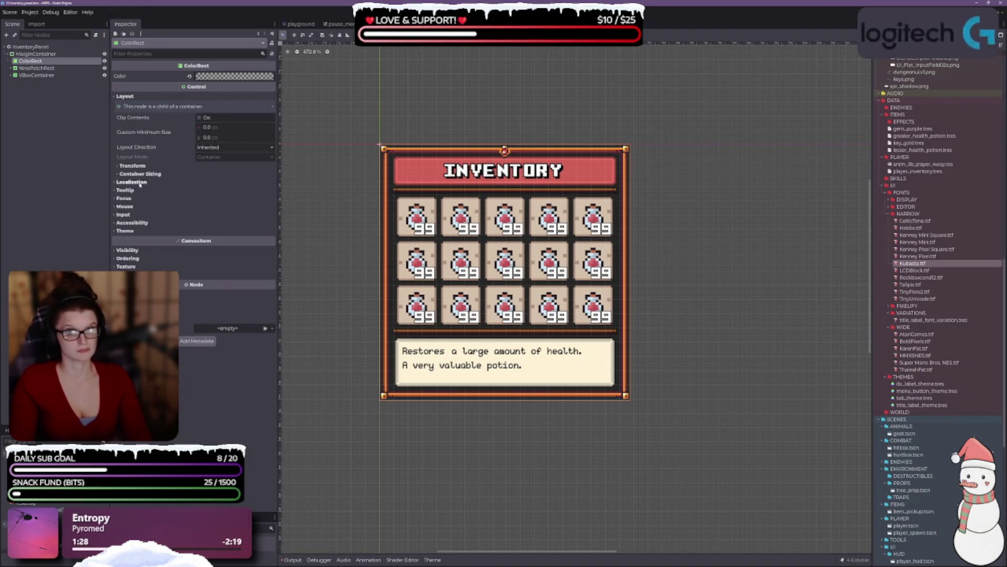
{"action": "left_click", "coordinate": [126, 231]}
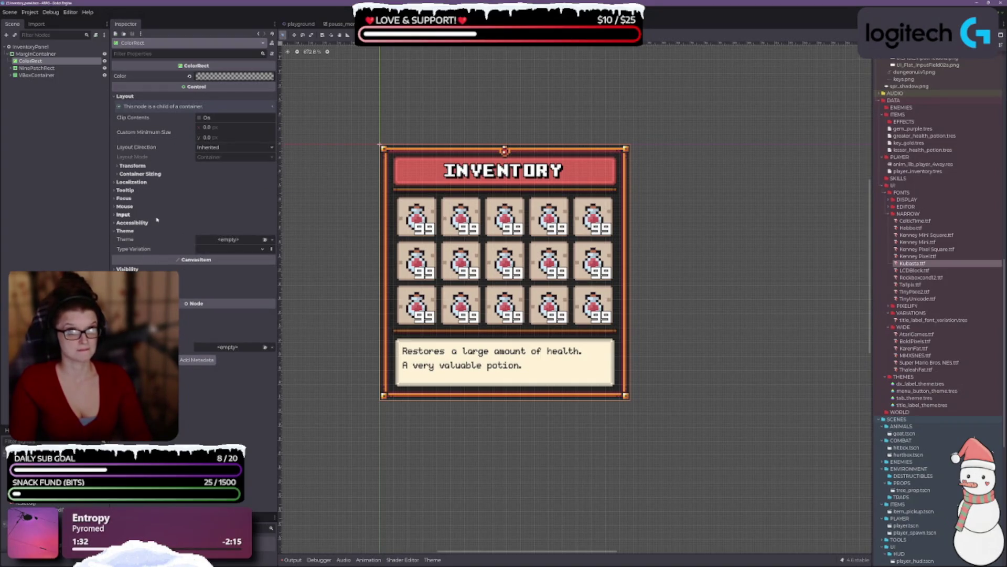
{"action": "scroll", "coordinate": [398, 189], "scroll_direction": "up", "scroll_amount": 2}
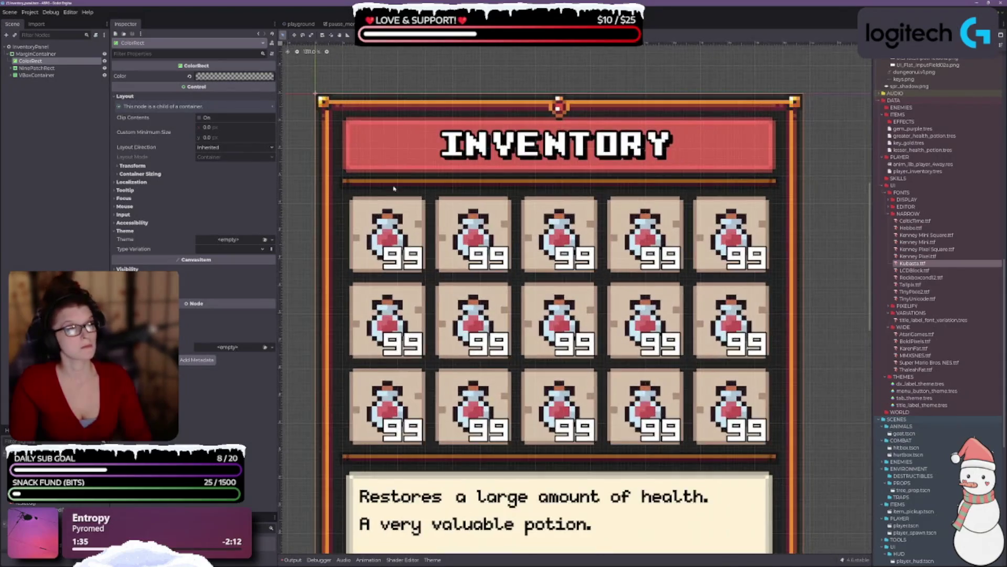
{"action": "scroll", "coordinate": [392, 215], "scroll_direction": "down", "scroll_amount": 1}
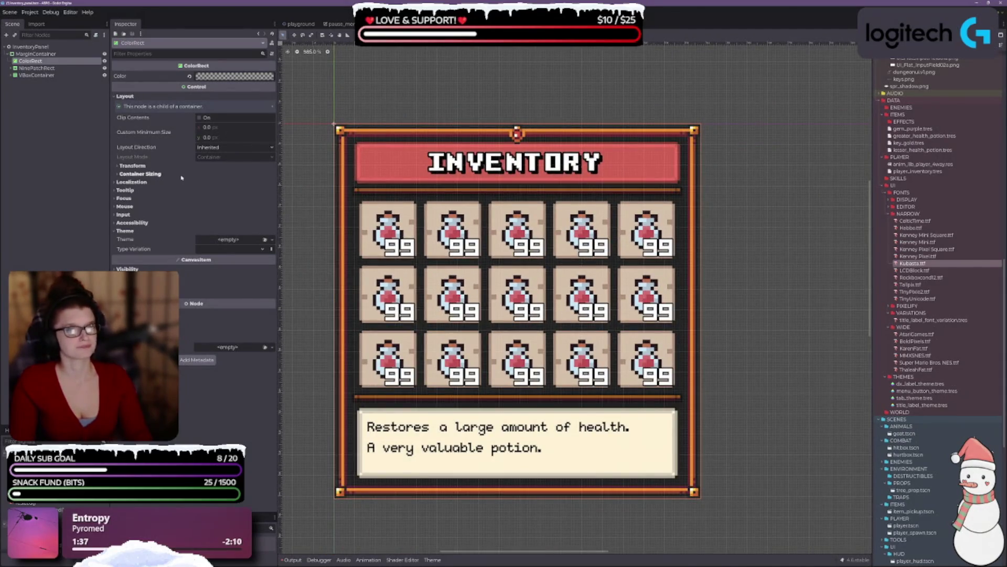
{"action": "left_click", "coordinate": [132, 166]}
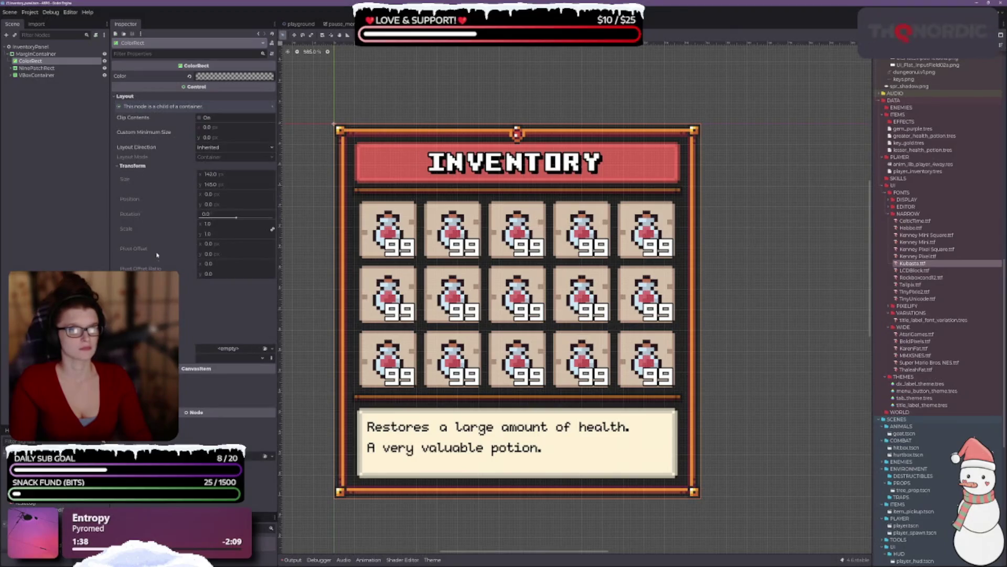
{"action": "left_click", "coordinate": [152, 281]}
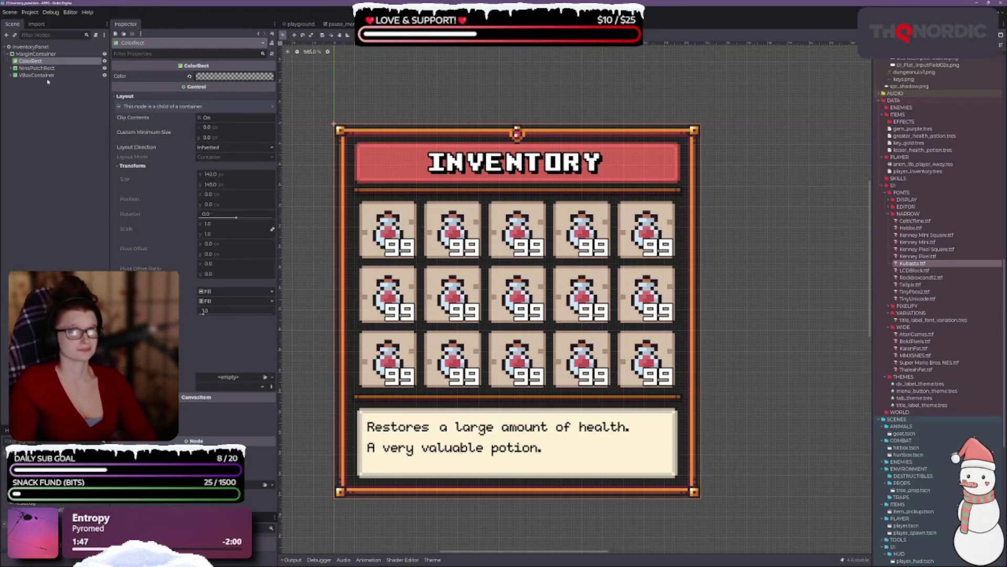
{"action": "left_click", "coordinate": [27, 54]}
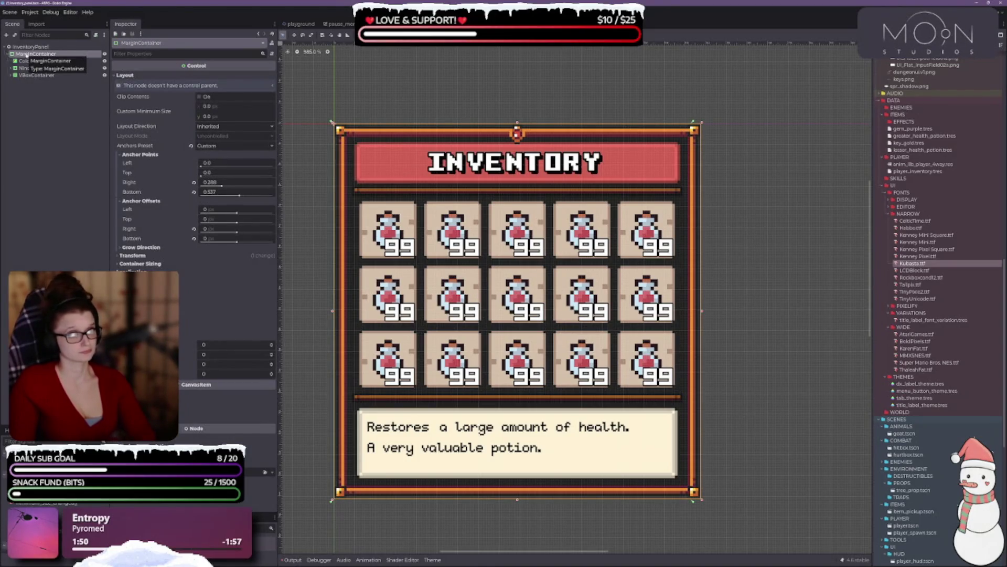
{"action": "left_click", "coordinate": [30, 61]}
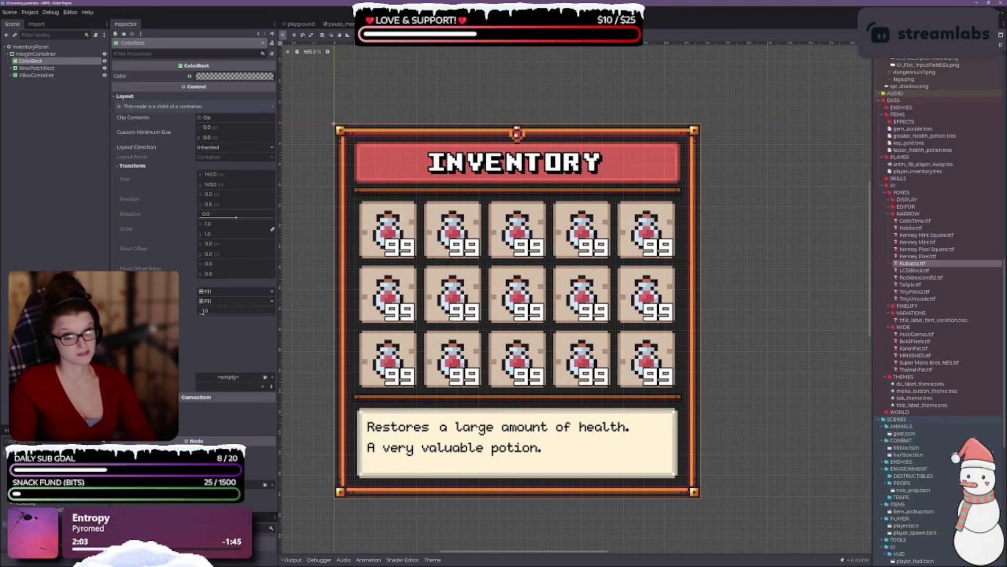
{"action": "left_click", "coordinate": [210, 303]}
{"action": "left_click", "coordinate": [213, 329]}
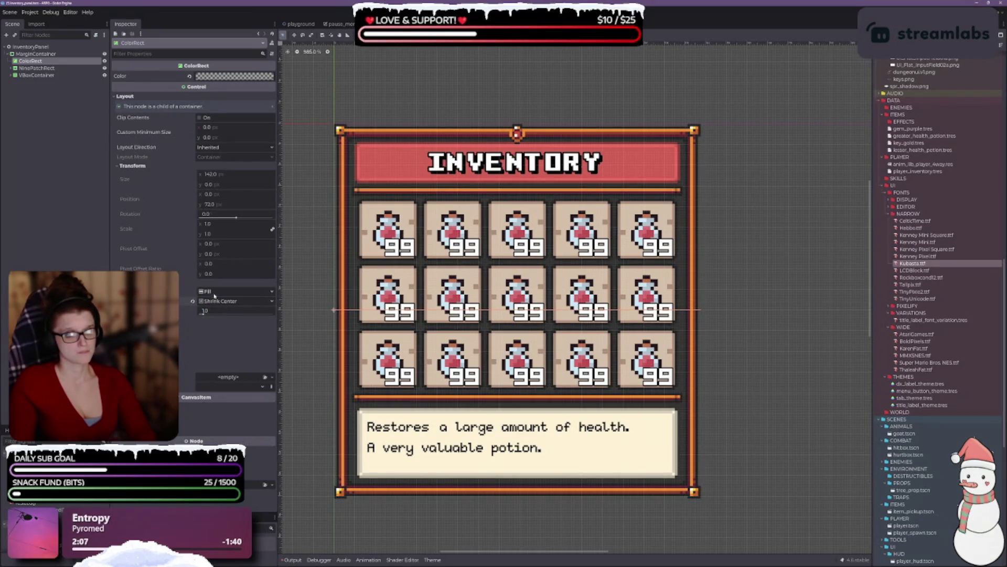
{"action": "left_click", "coordinate": [215, 292]}
{"action": "left_click", "coordinate": [201, 328]}
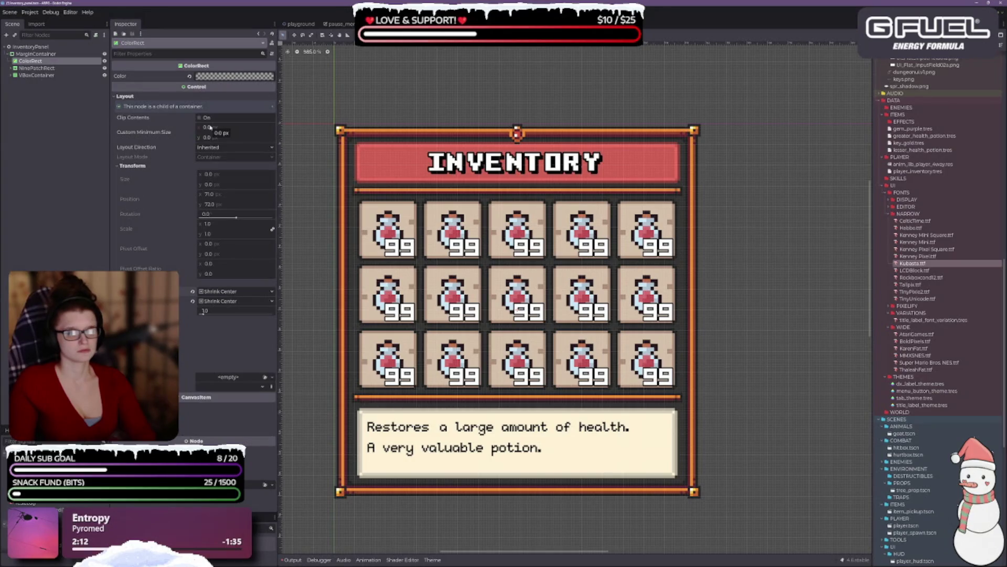
{"action": "left_click", "coordinate": [192, 301]}
{"action": "left_click", "coordinate": [193, 291]}
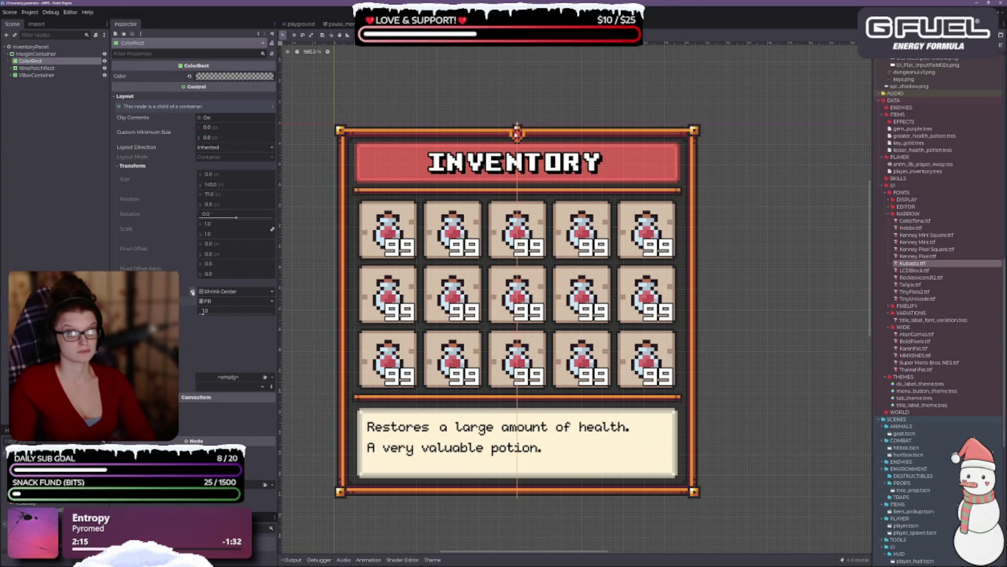
{"action": "left_click", "coordinate": [36, 53]}
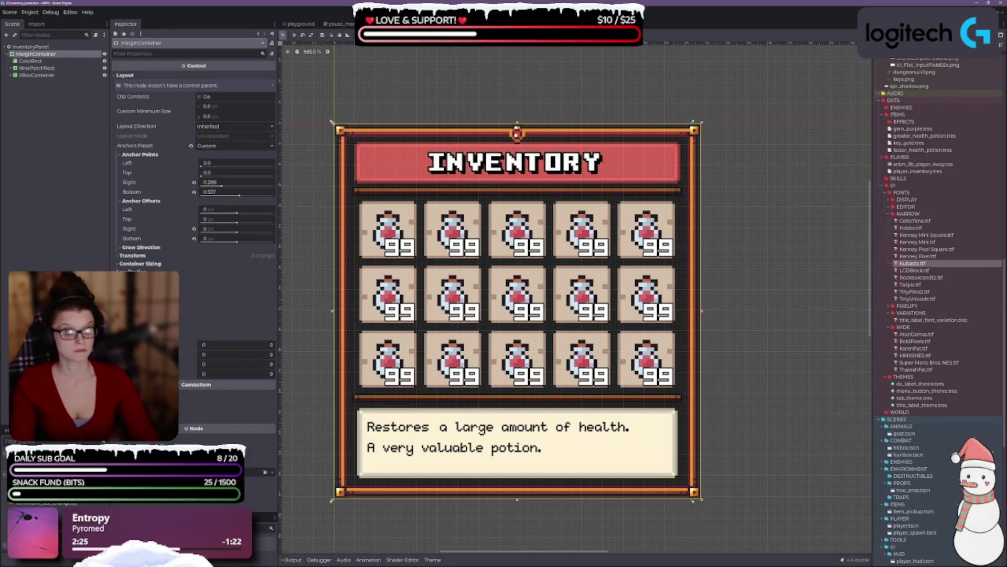
Step: Try a left margin of 2 on the MarginContainer, then reset it to 0
{"action": "left_click", "coordinate": [272, 345]}
{"action": "left_click", "coordinate": [272, 346]}
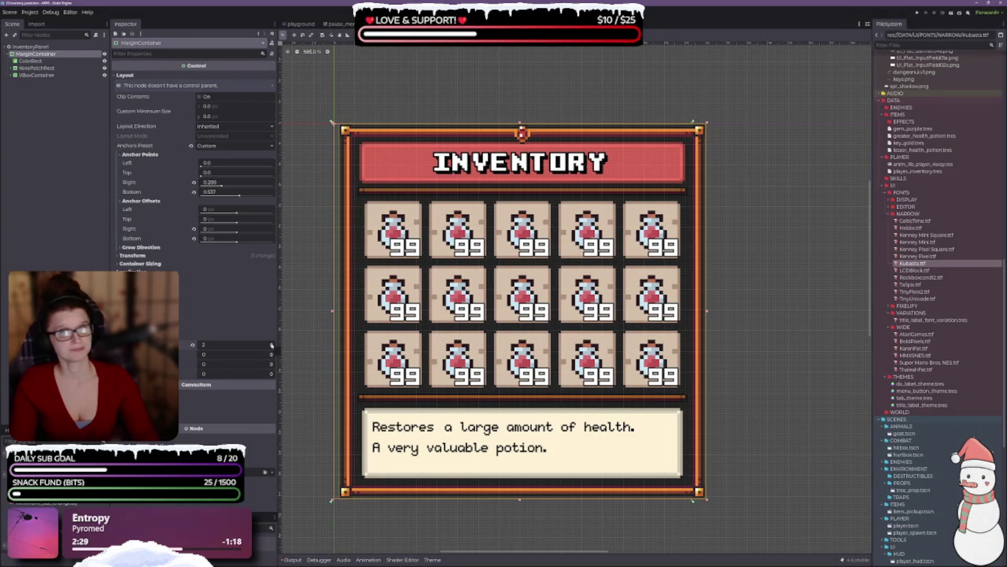
{"action": "left_click", "coordinate": [272, 348]}
{"action": "left_click", "coordinate": [271, 347]}
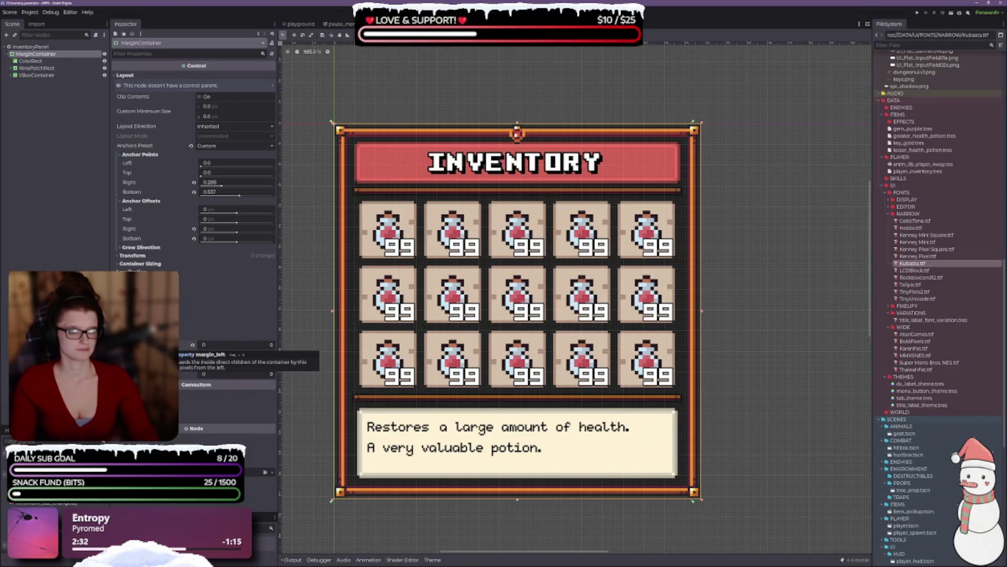
{"action": "left_click", "coordinate": [140, 264]}
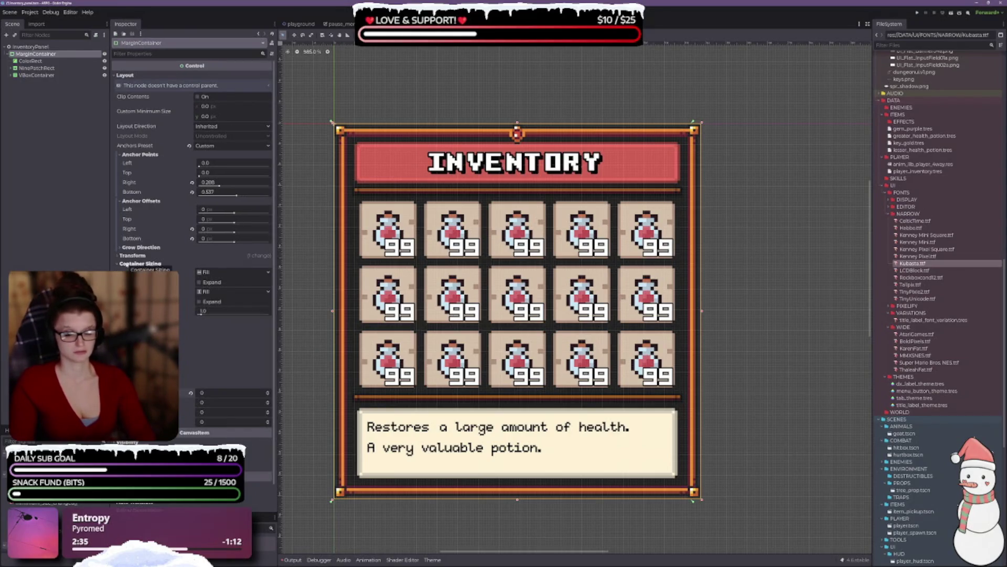
{"action": "left_click", "coordinate": [140, 263]}
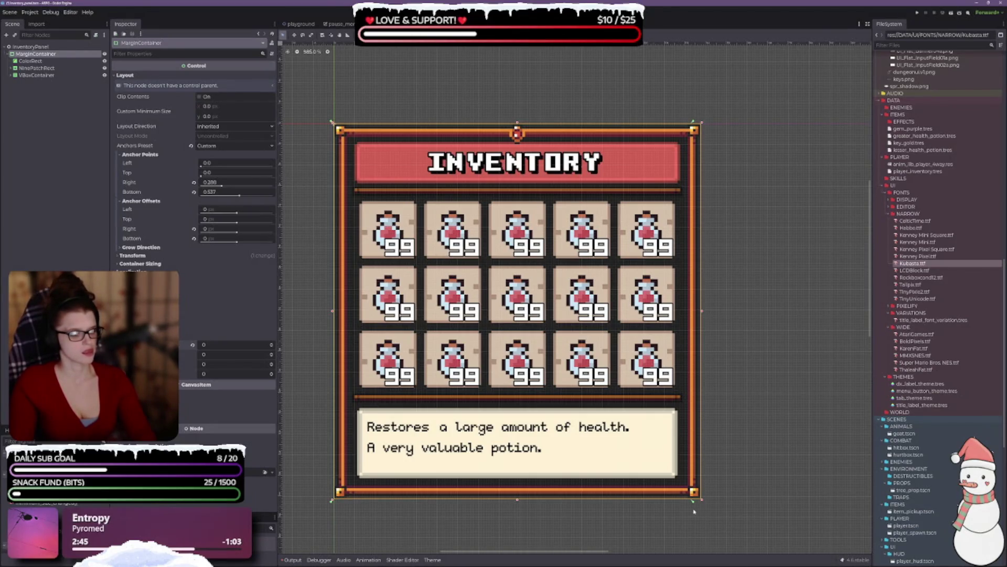
Step: Drag the container's anchor handles to set Anchor Right to about 0.296, and save inventory_panel.tscn
{"action": "left_click_drag", "start_coordinate": [694, 503], "coordinate": [703, 502]}
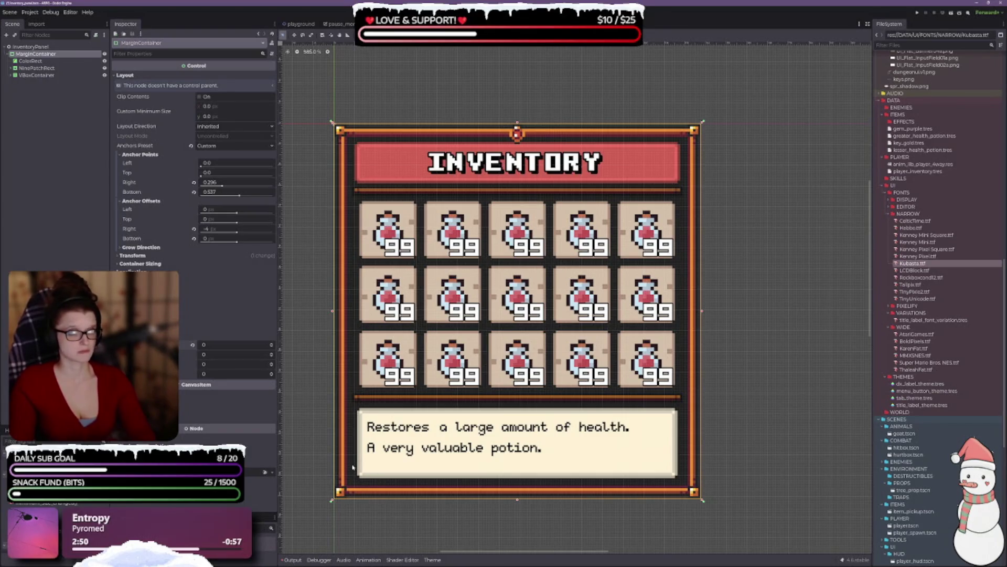
{"action": "scroll", "coordinate": [336, 135], "scroll_direction": "up", "scroll_amount": 3}
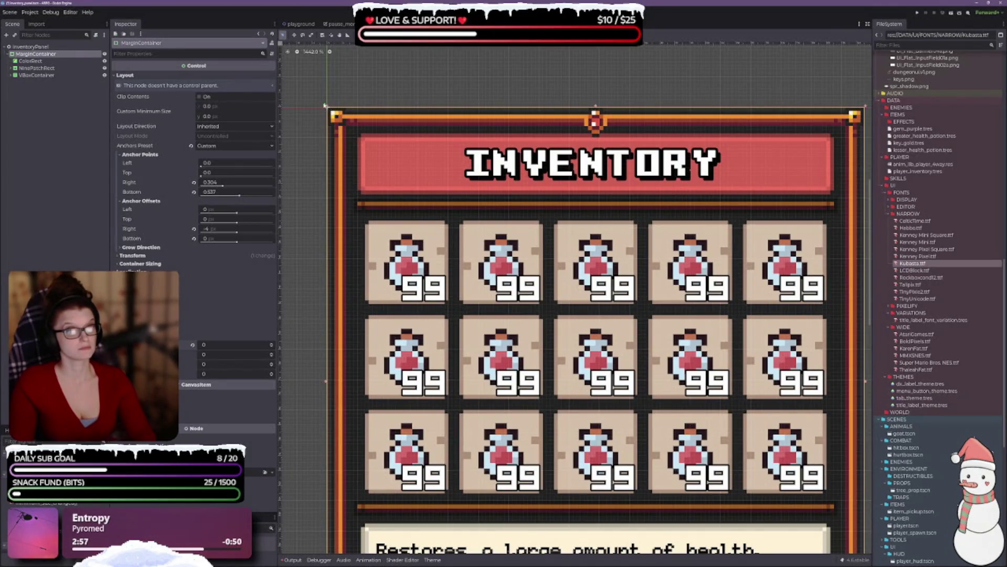
{"action": "mouse_move", "coordinate": [332, 107]}
{"action": "left_mouse_down"}
{"action": "mouse_move", "coordinate": [352, 135]}
{"action": "mouse_move", "coordinate": [326, 106]}
{"action": "left_mouse_up"}
{"action": "scroll", "coordinate": [546, 288], "scroll_direction": "down", "scroll_amount": 2}
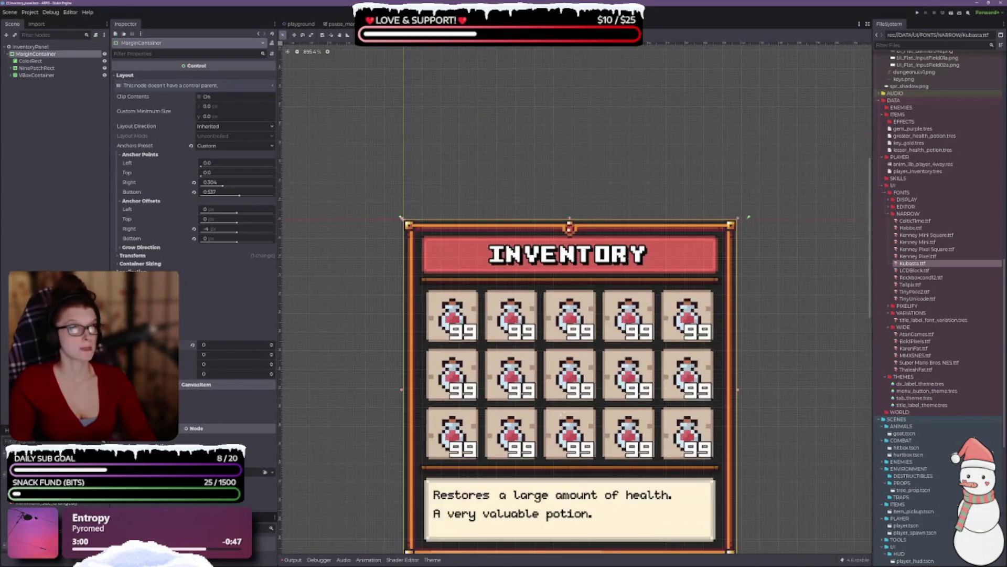
{"action": "left_click_drag", "start_coordinate": [693, 103], "coordinate": [682, 103]}
{"action": "key", "text": "ctrl+s"}
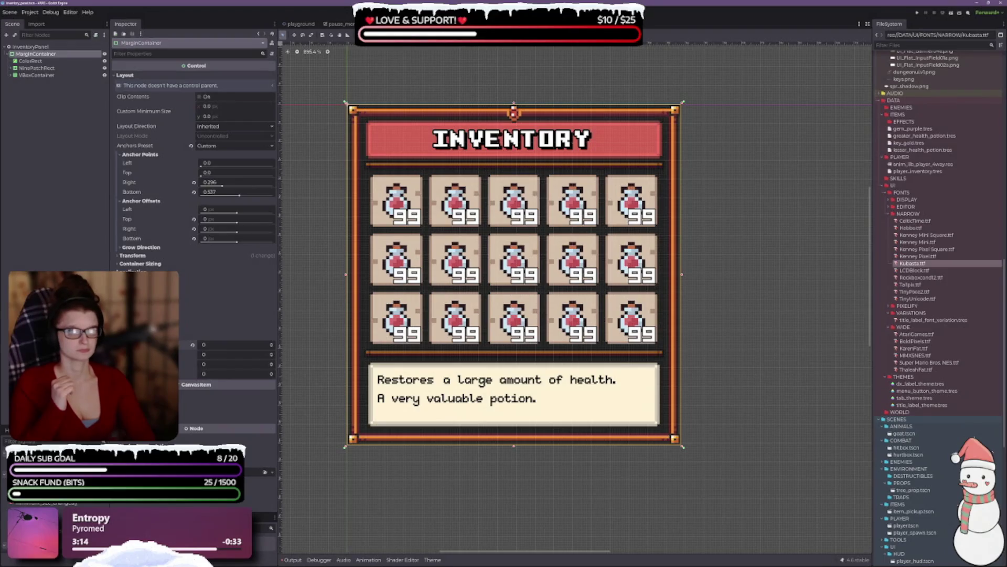
{"action": "left_click", "coordinate": [34, 68]}
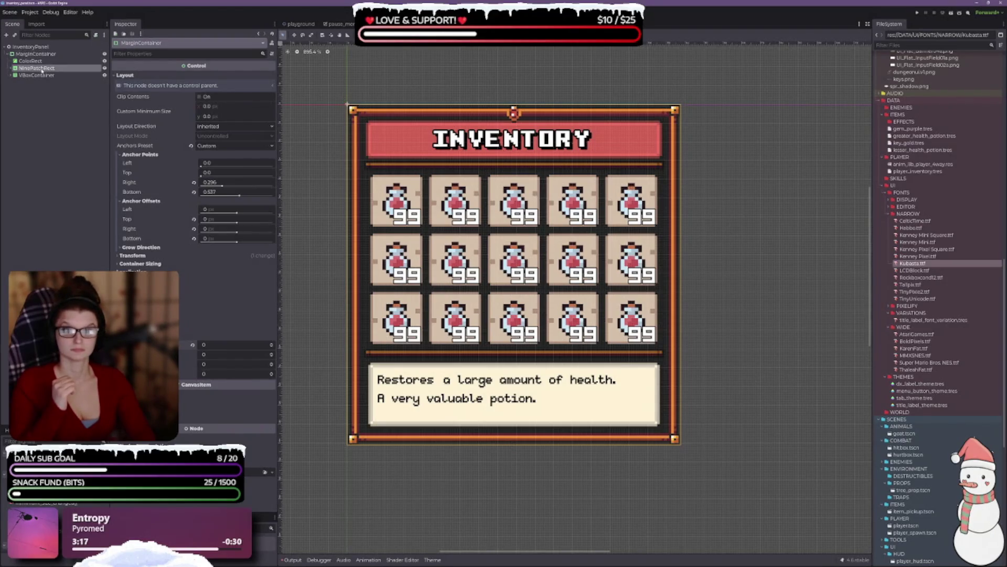
Step: Move a ColorRect under the NinePatchRect and delete the leftover top-level ColorRect
{"action": "left_click_drag", "start_coordinate": [30, 61], "coordinate": [47, 76]}
{"action": "left_click", "coordinate": [46, 76]}
{"action": "left_click", "coordinate": [31, 61]}
{"action": "key", "text": "Delete"}
{"action": "key", "text": "Return"}
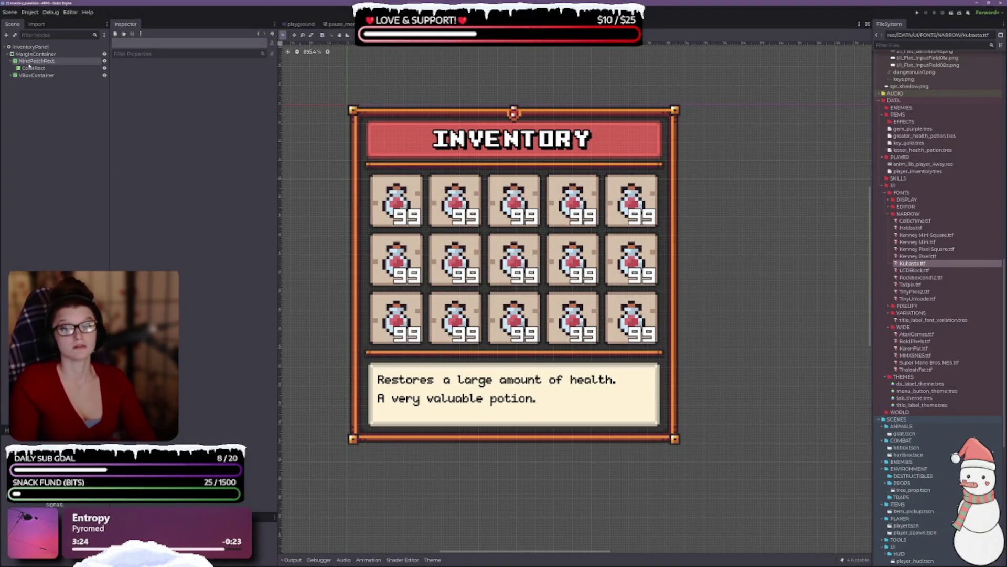
Step: Make the NinePatchRect's ColorRect opaque dark grey (2e2e2e) and expand the VBoxContainer
{"action": "left_click", "coordinate": [33, 68]}
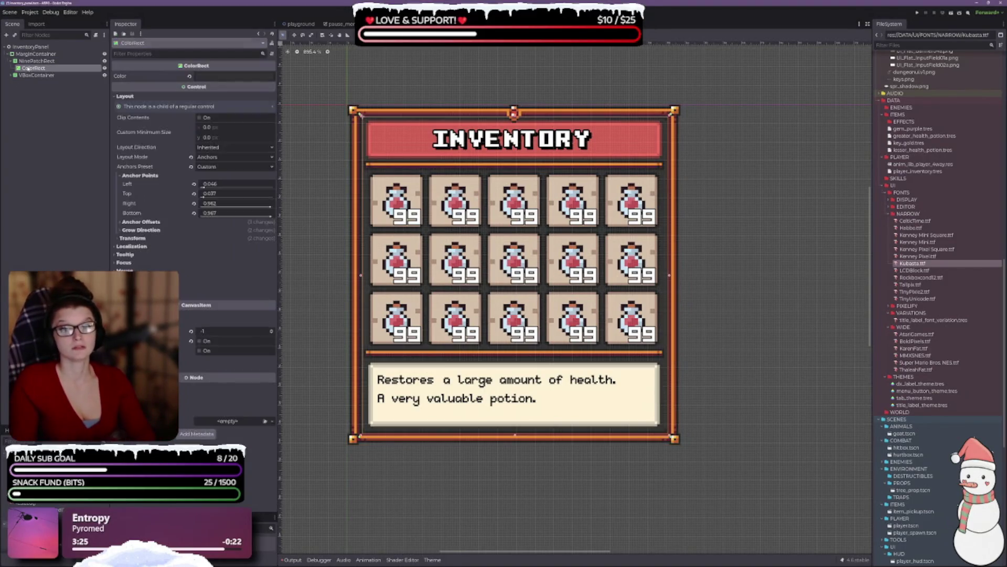
{"action": "left_click", "coordinate": [203, 77]}
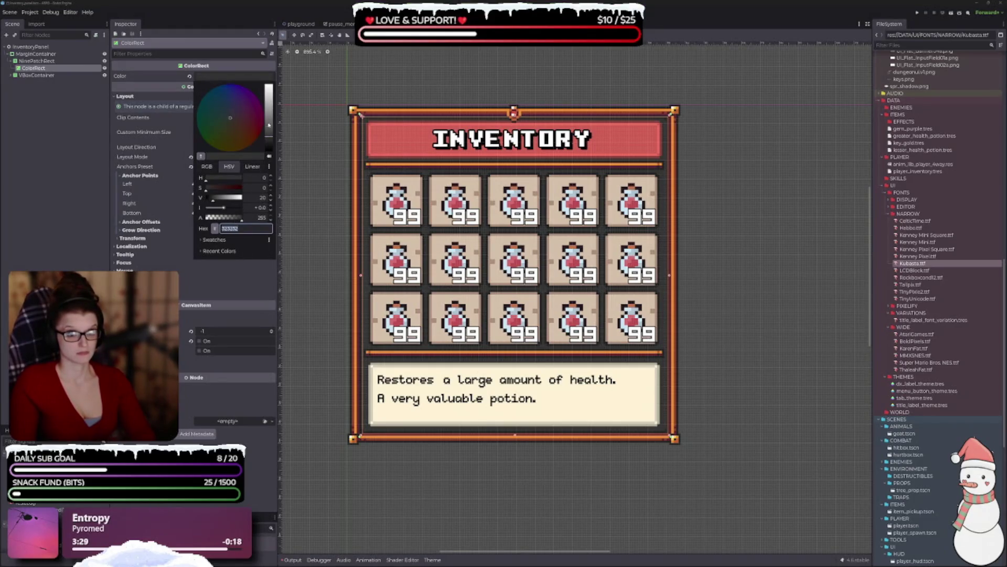
{"action": "mouse_move", "coordinate": [272, 141]}
{"action": "left_mouse_down"}
{"action": "mouse_move", "coordinate": [272, 159]}
{"action": "mouse_move", "coordinate": [269, 141]}
{"action": "left_mouse_up"}
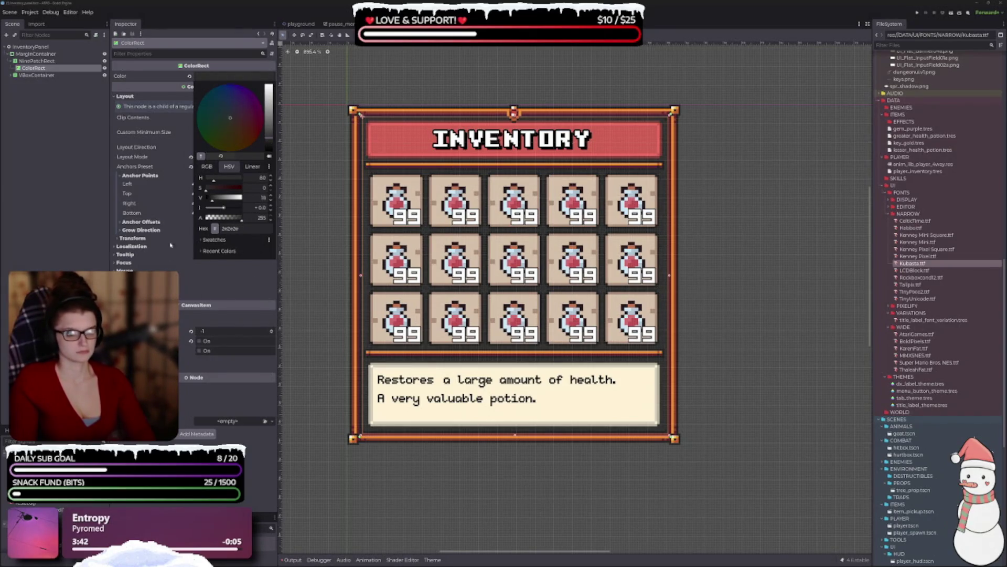
{"action": "left_click", "coordinate": [306, 283]}
{"action": "left_click", "coordinate": [730, 317]}
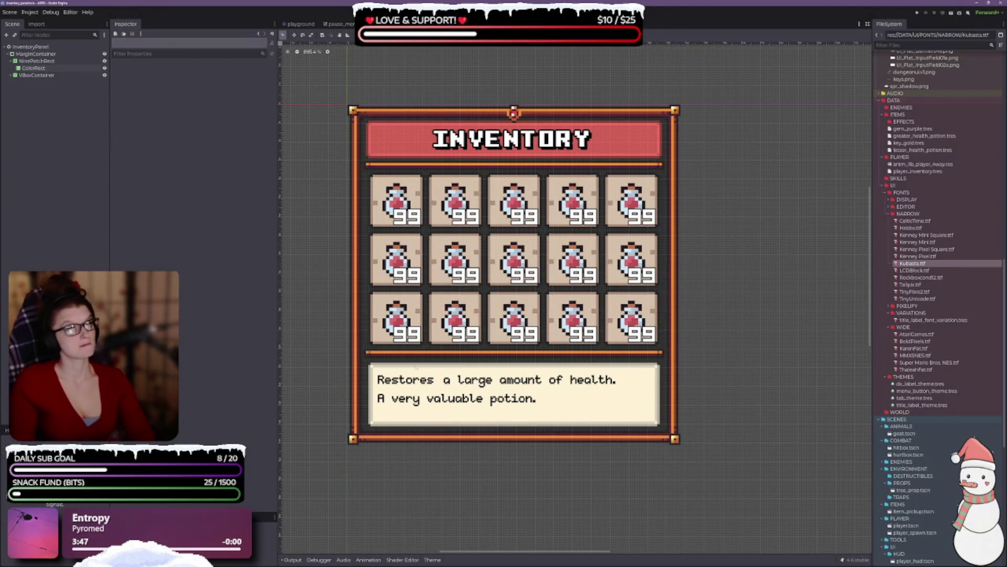
{"action": "left_click", "coordinate": [11, 75]}
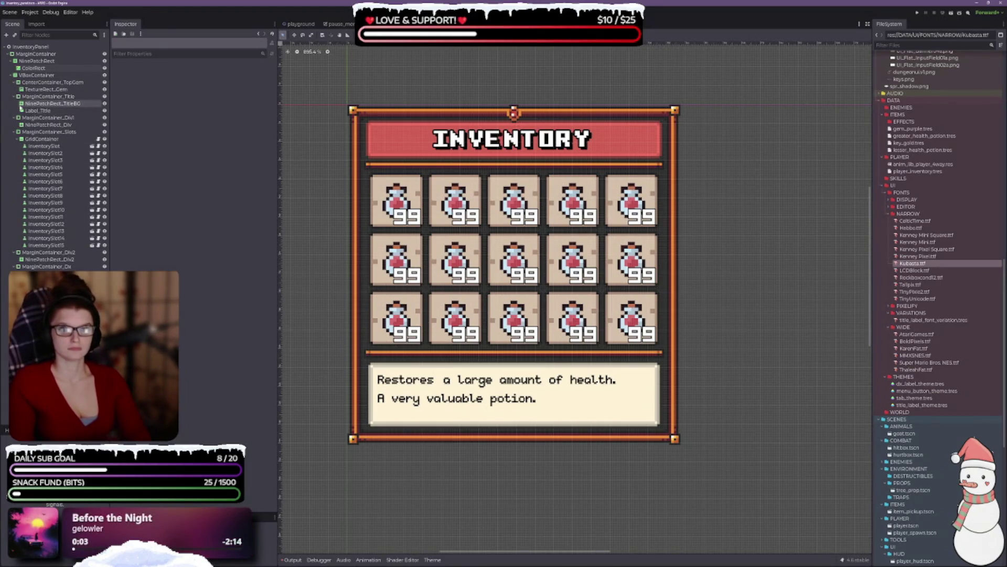
Step: Inspect the Title, Slots and Div2 margin containers, then collapse TopGem and Div2 in the tree
{"action": "left_click", "coordinate": [17, 98]}
{"action": "left_click", "coordinate": [15, 97]}
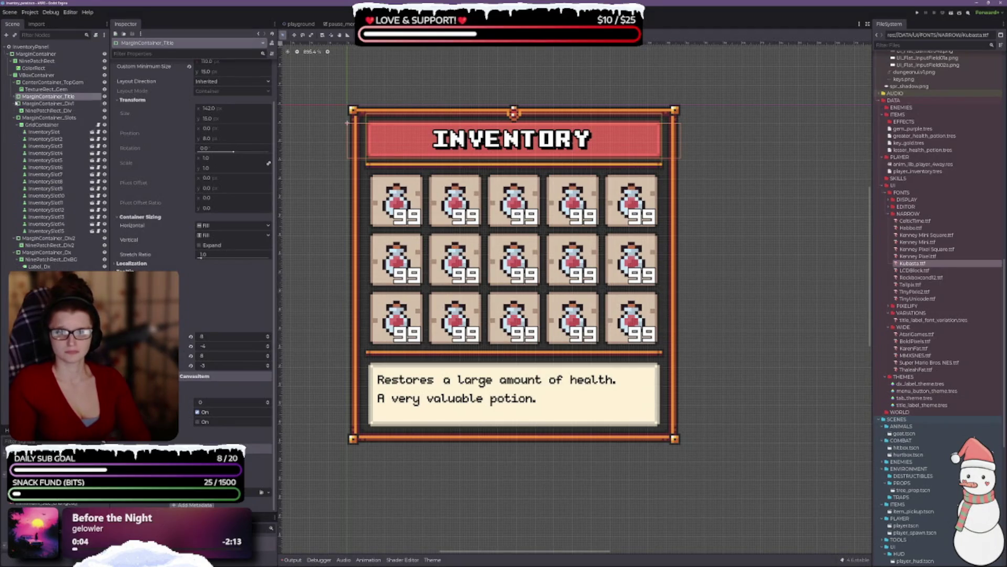
{"action": "left_click", "coordinate": [15, 103]}
{"action": "left_click", "coordinate": [48, 110]}
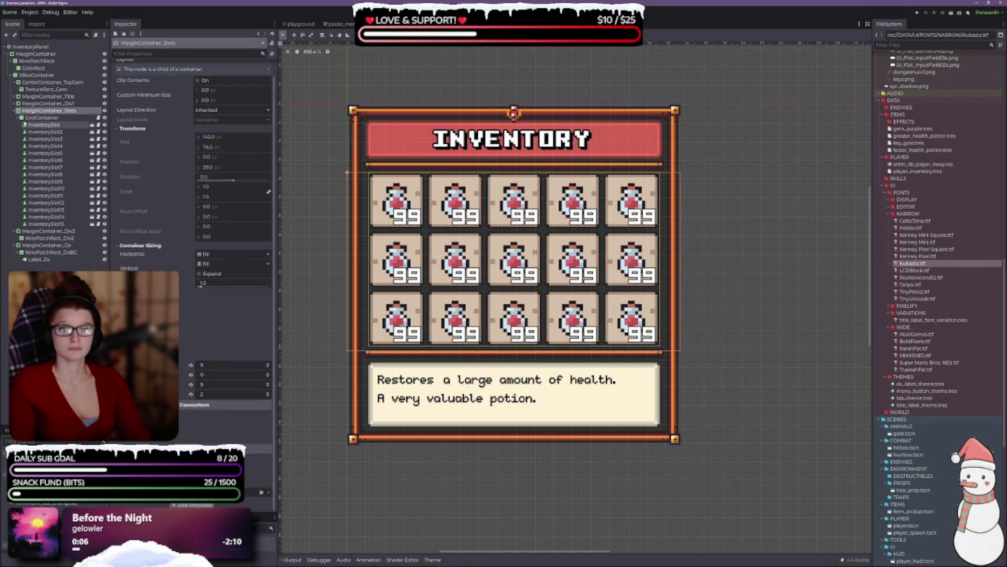
{"action": "left_click", "coordinate": [15, 245]}
{"action": "left_click", "coordinate": [47, 231]}
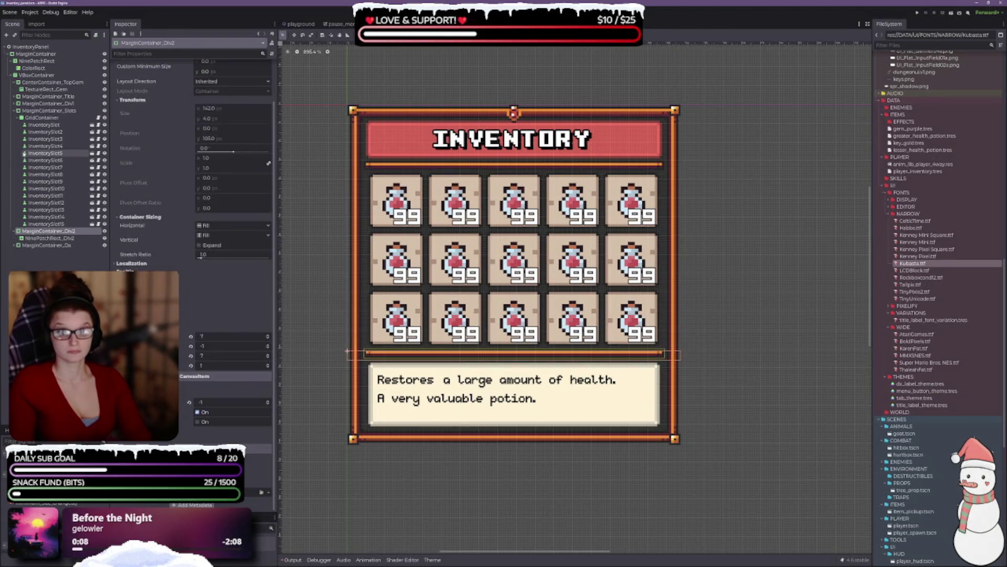
{"action": "left_click", "coordinate": [16, 83]}
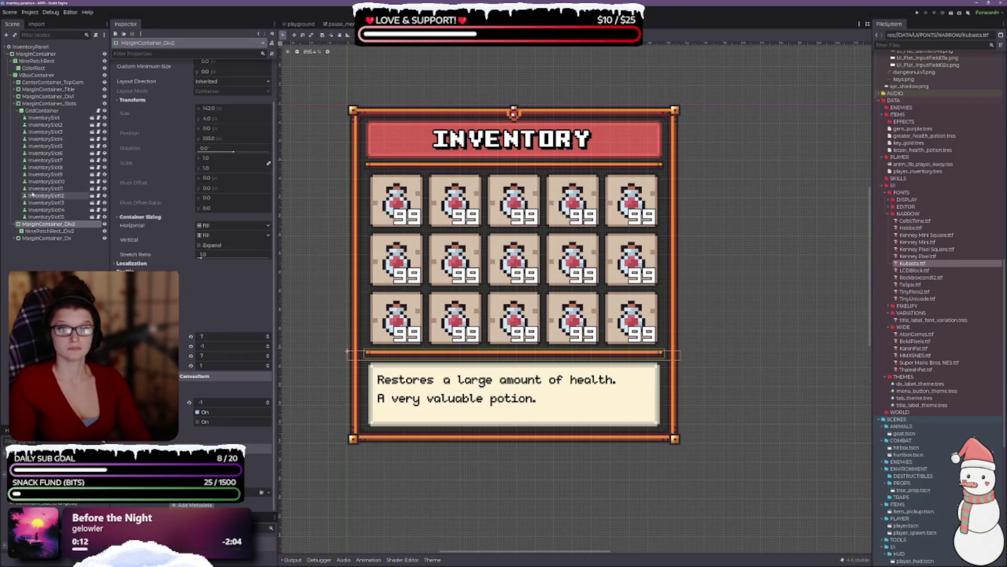
{"action": "left_click", "coordinate": [15, 224]}
Step: Set the GridContainer's h_separation and v_separation constants from 1 to 0
{"action": "left_click", "coordinate": [42, 110]}
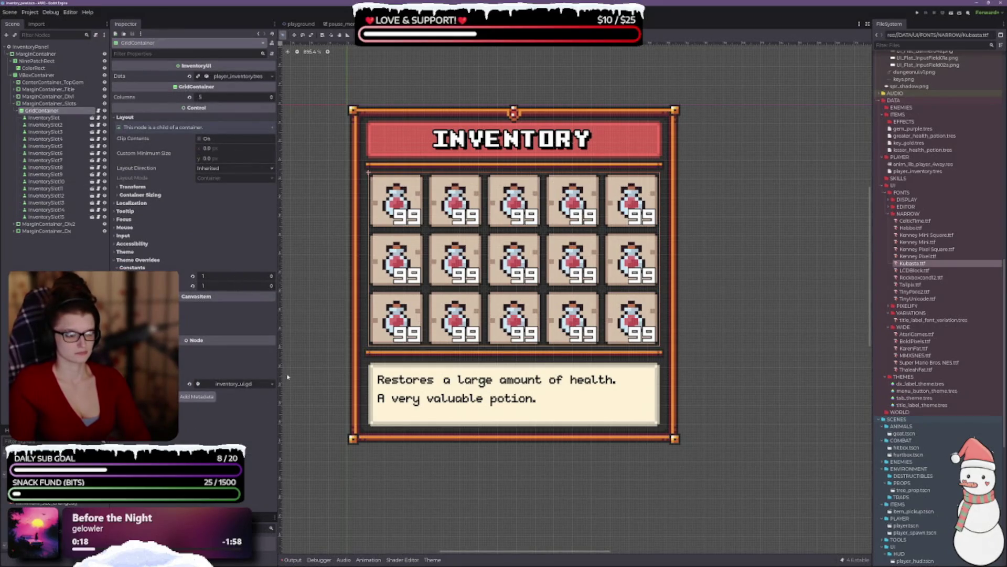
{"action": "scroll", "coordinate": [287, 377], "scroll_direction": "down", "scroll_amount": 2}
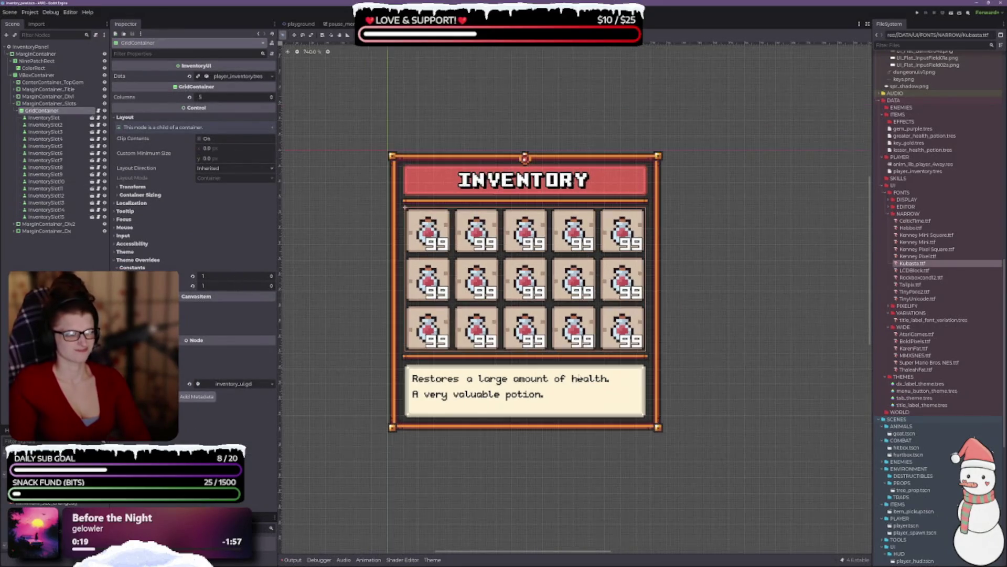
{"action": "left_click", "coordinate": [272, 277]}
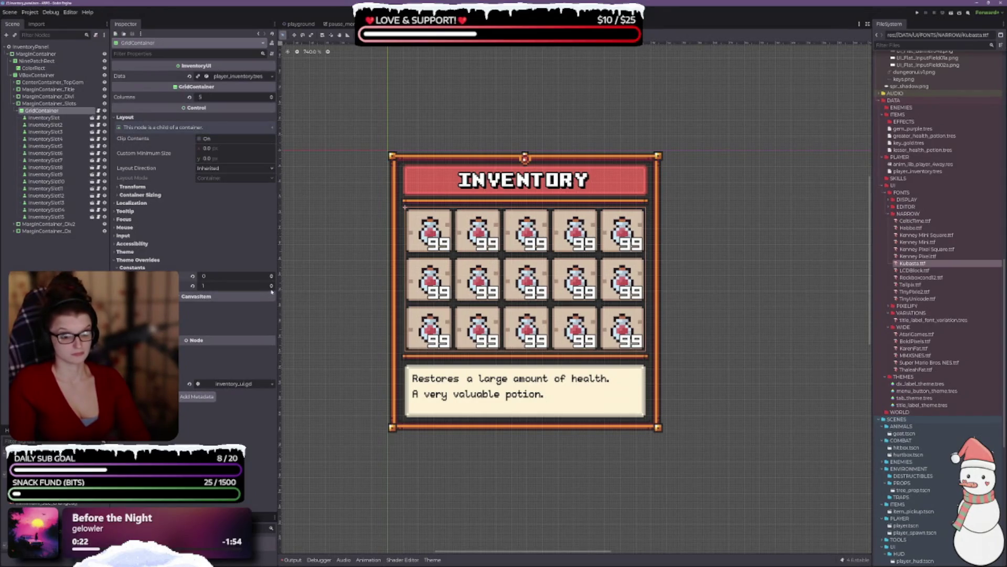
{"action": "left_click", "coordinate": [272, 287]}
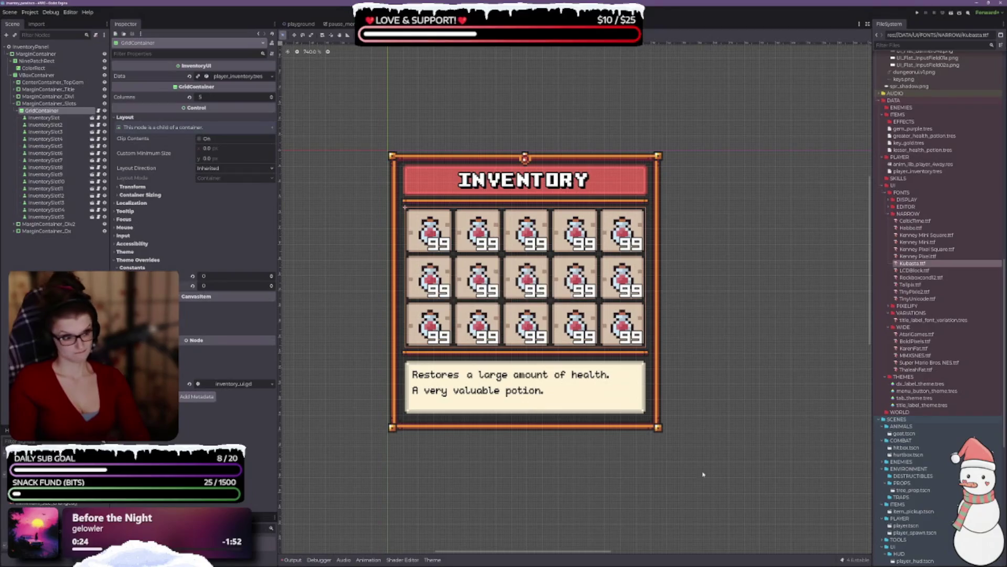
{"action": "left_click", "coordinate": [692, 314]}
{"action": "scroll", "coordinate": [664, 342], "scroll_direction": "down", "scroll_amount": 2}
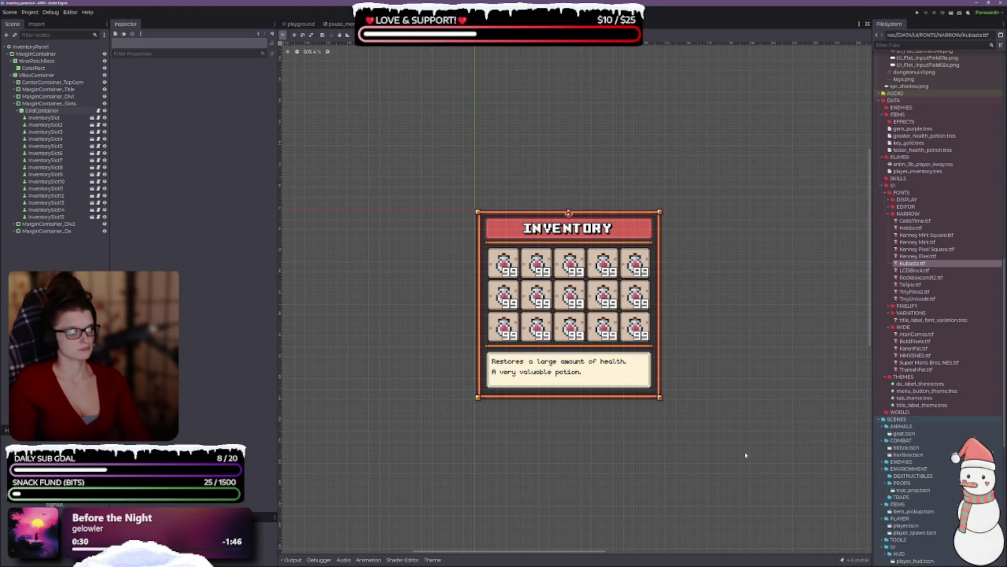
{"action": "scroll", "coordinate": [641, 386], "scroll_direction": "up", "scroll_amount": 5}
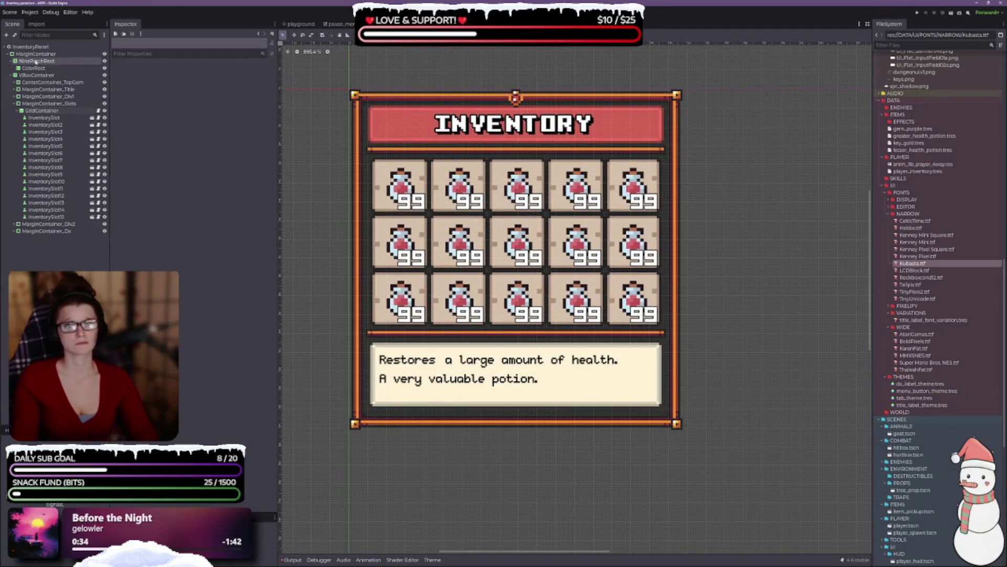
Step: Set MarginContainer_Title's top margin to -4 and bottom margin to -5, keeping TopGem's name unchanged
{"action": "left_click", "coordinate": [46, 90]}
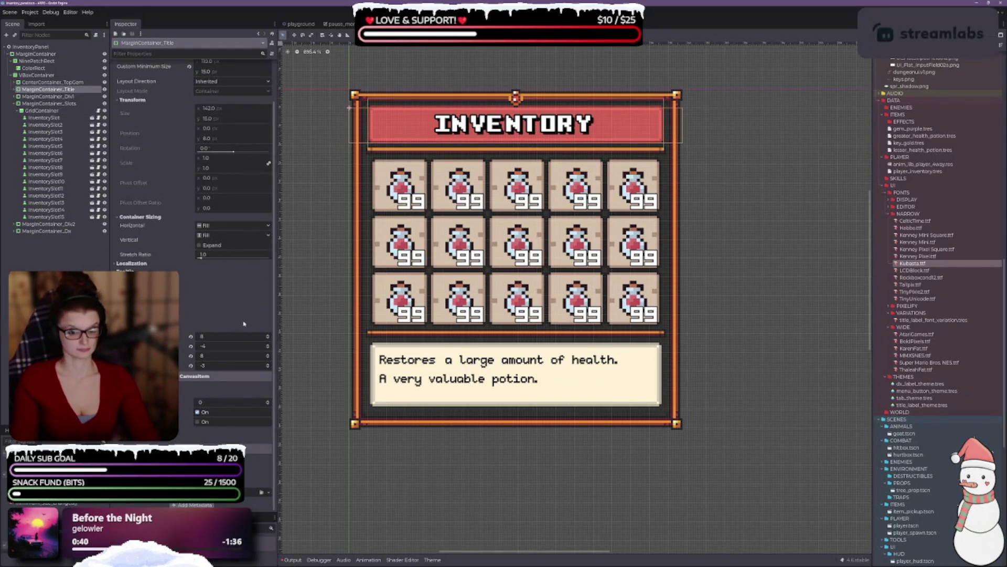
{"action": "left_click", "coordinate": [268, 346]}
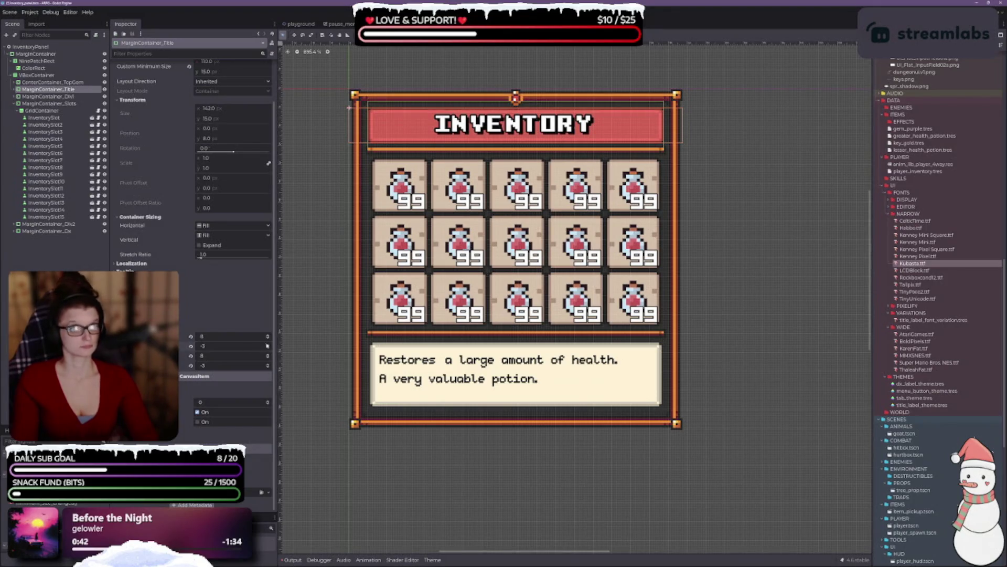
{"action": "scroll", "coordinate": [514, 217], "scroll_direction": "up", "scroll_amount": 3}
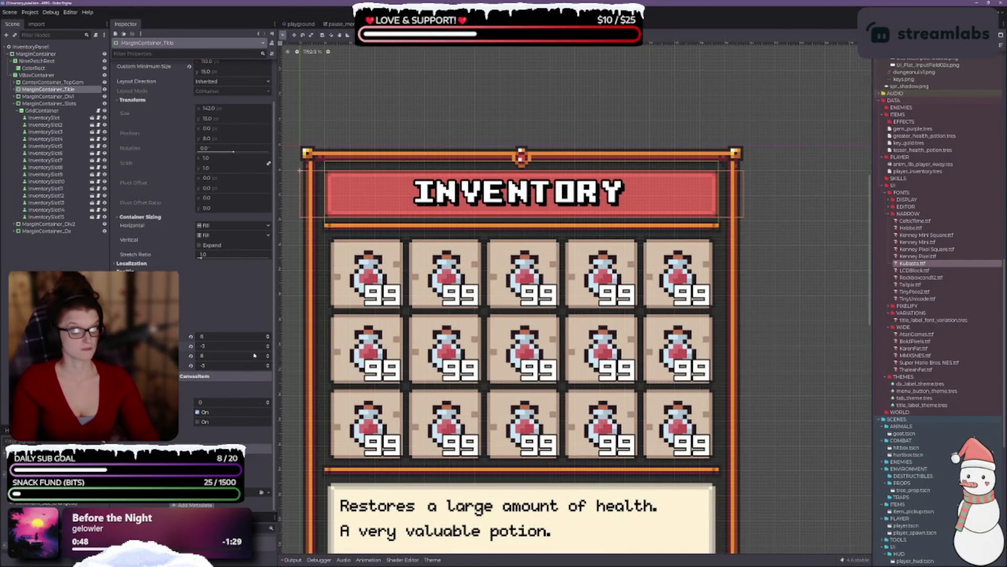
{"action": "left_click", "coordinate": [63, 82]}
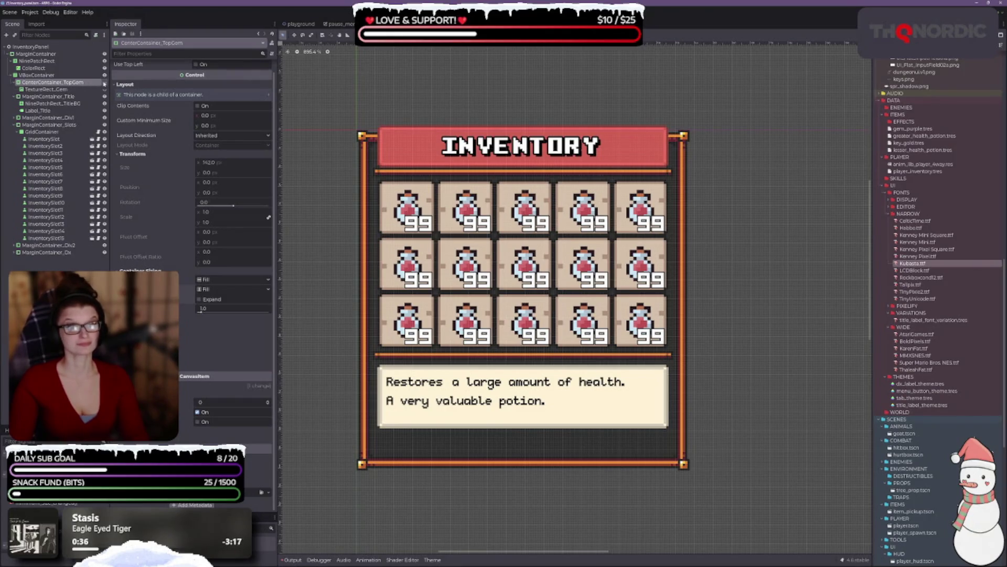
{"action": "double_click", "coordinate": [82, 83]}
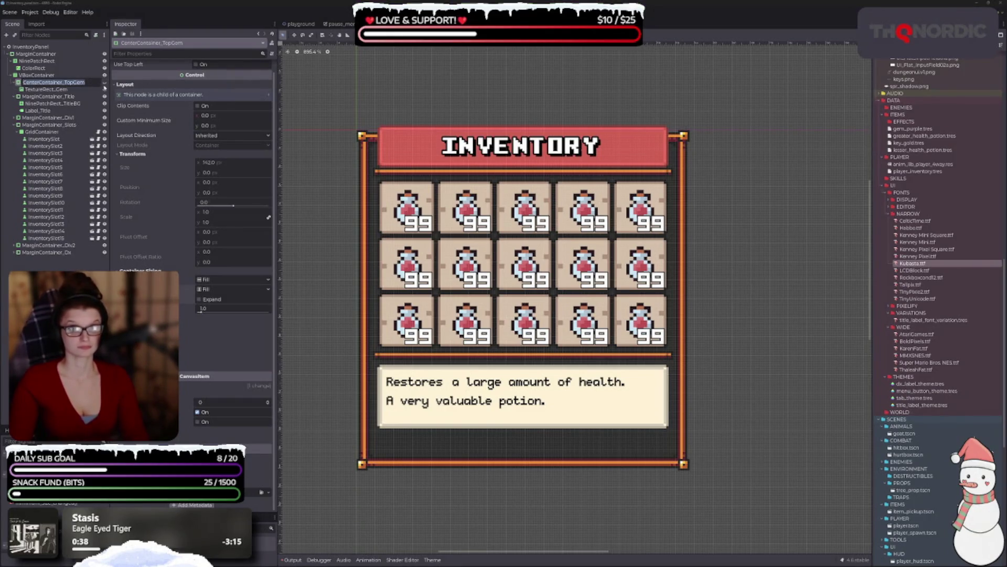
{"action": "key", "text": "Escape"}
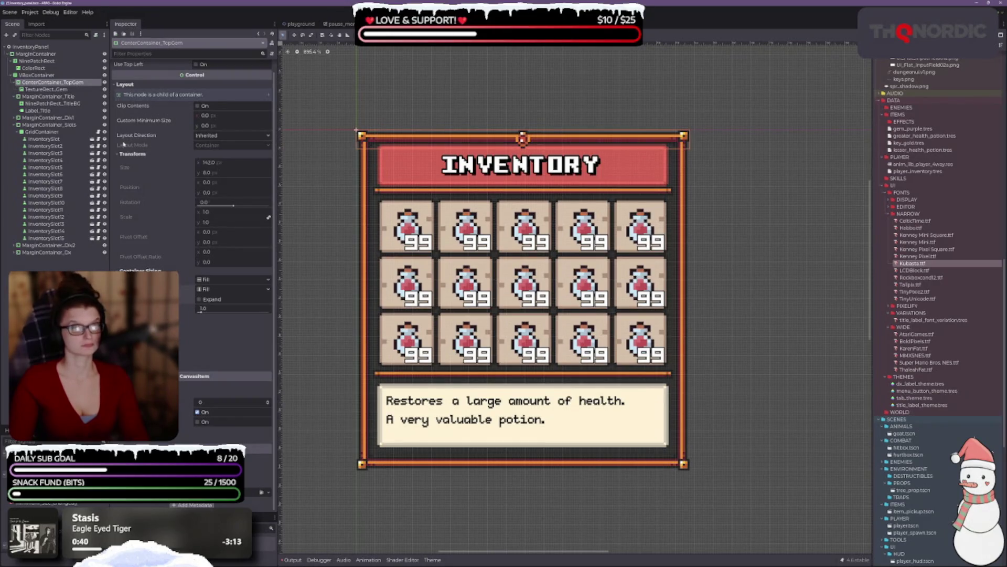
{"action": "left_click", "coordinate": [63, 97]}
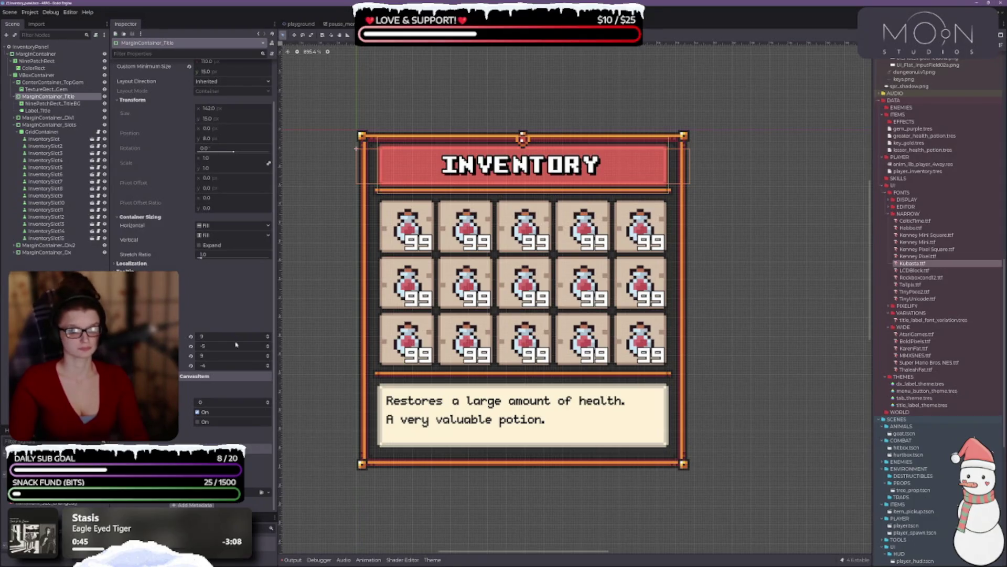
{"action": "left_click", "coordinate": [268, 345]}
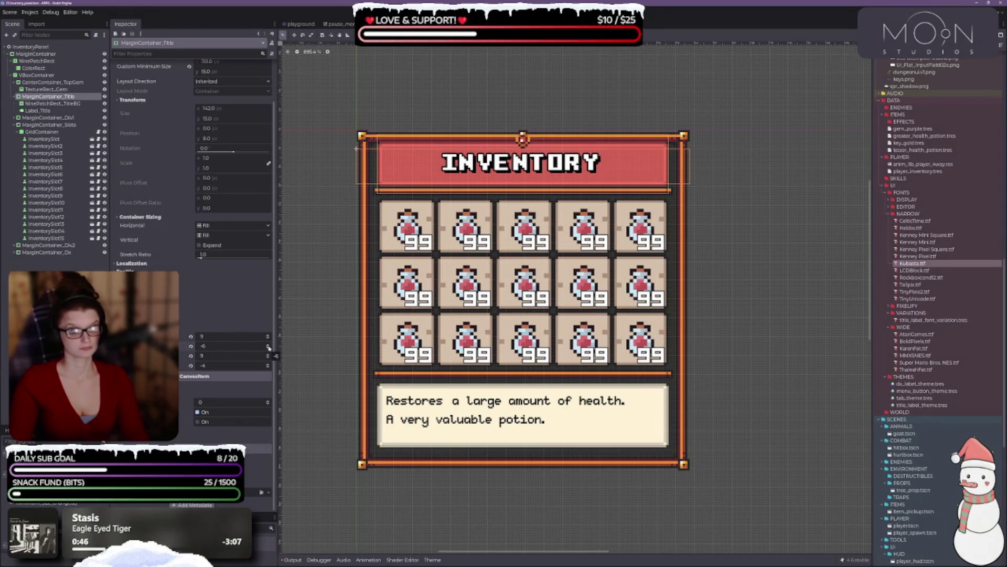
{"action": "left_click", "coordinate": [267, 348]}
{"action": "left_click", "coordinate": [268, 345]}
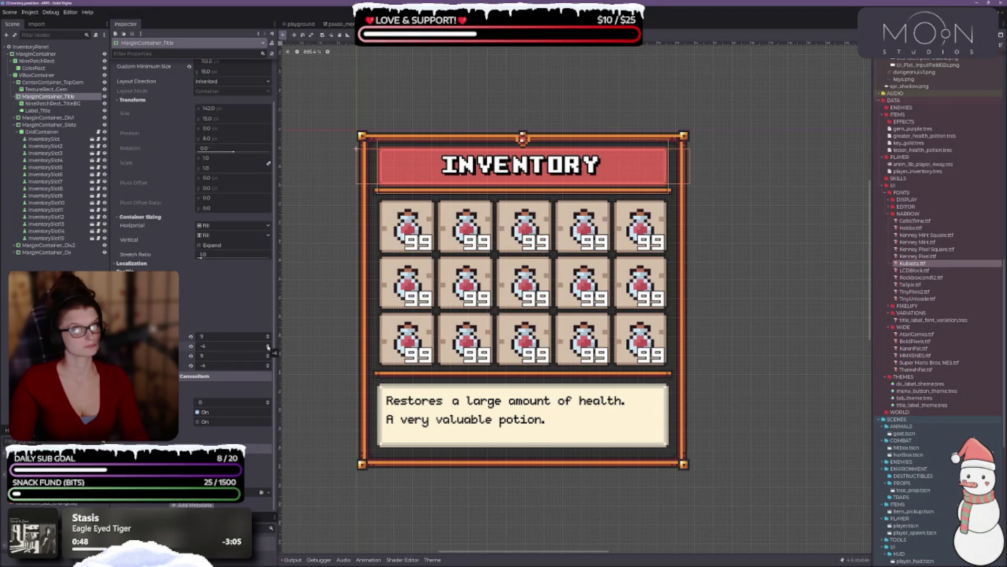
{"action": "left_click", "coordinate": [268, 367]}
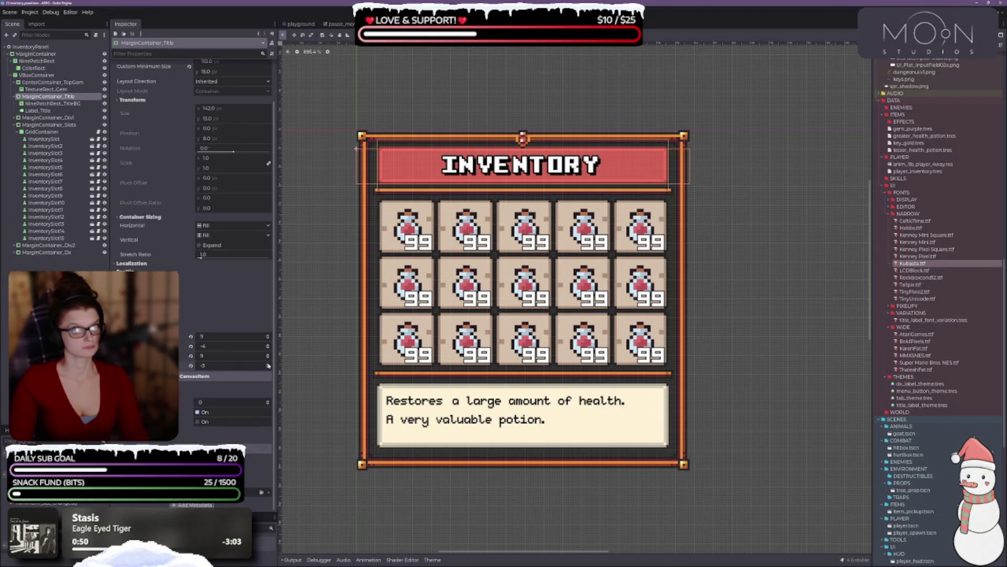
Step: Set the title container's left and right margins to 8 and recentre the panel
{"action": "left_click", "coordinate": [764, 157]}
{"action": "scroll", "coordinate": [550, 139], "scroll_direction": "up", "scroll_amount": 1}
{"action": "scroll", "coordinate": [551, 139], "scroll_direction": "up", "scroll_amount": 2}
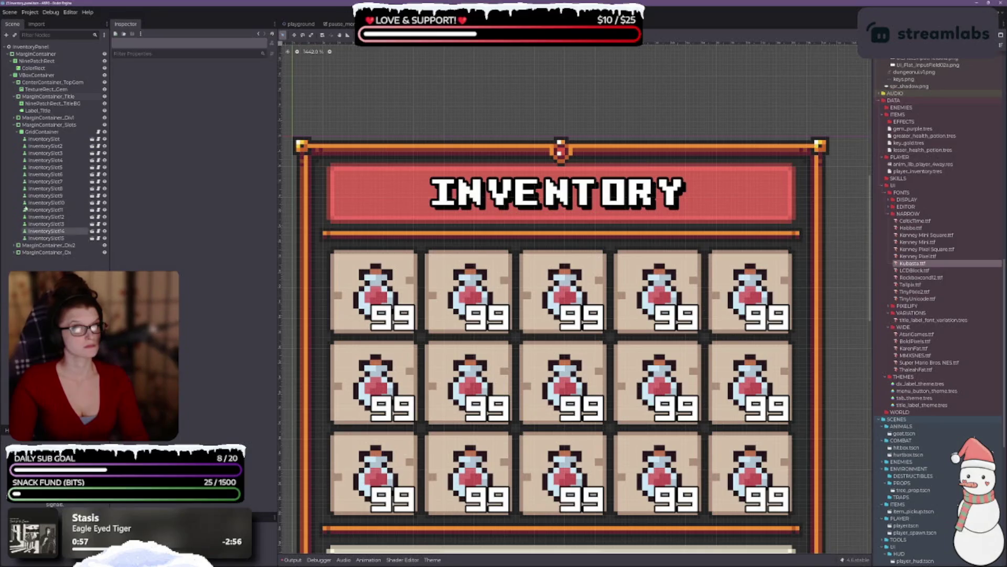
{"action": "left_click", "coordinate": [45, 97]}
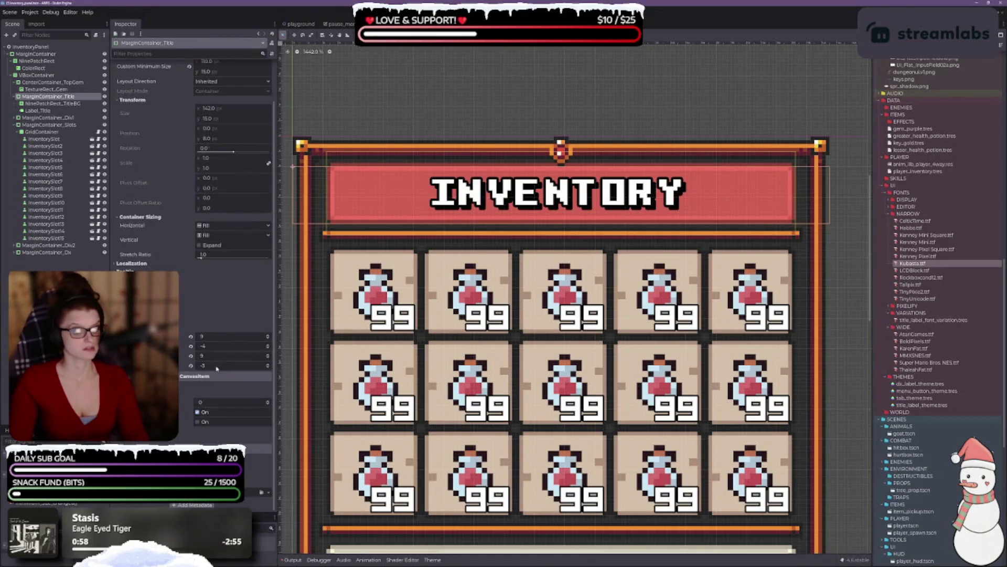
{"action": "left_click", "coordinate": [268, 339]}
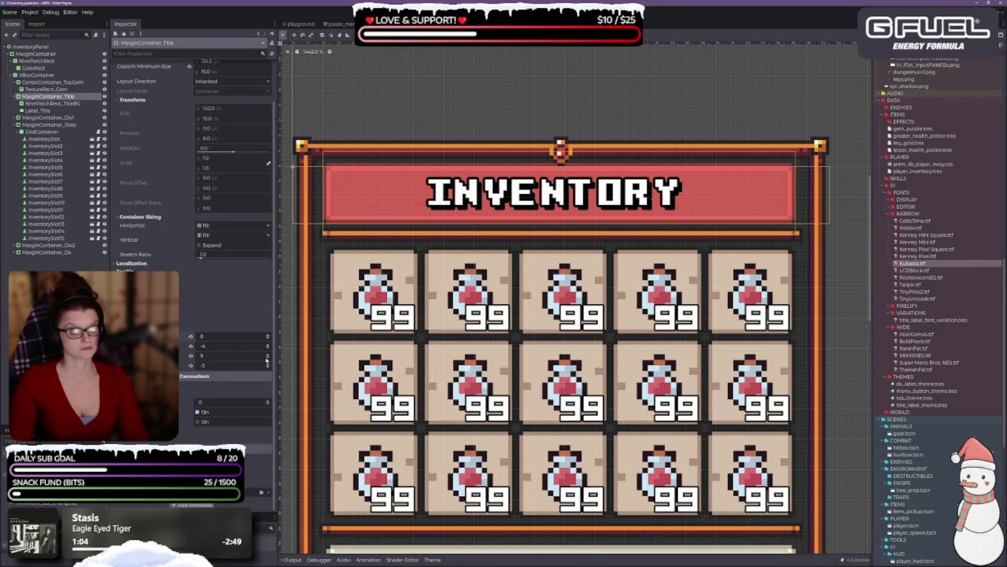
{"action": "left_click", "coordinate": [268, 357]}
{"action": "scroll", "coordinate": [451, 274], "scroll_direction": "down", "scroll_amount": 2}
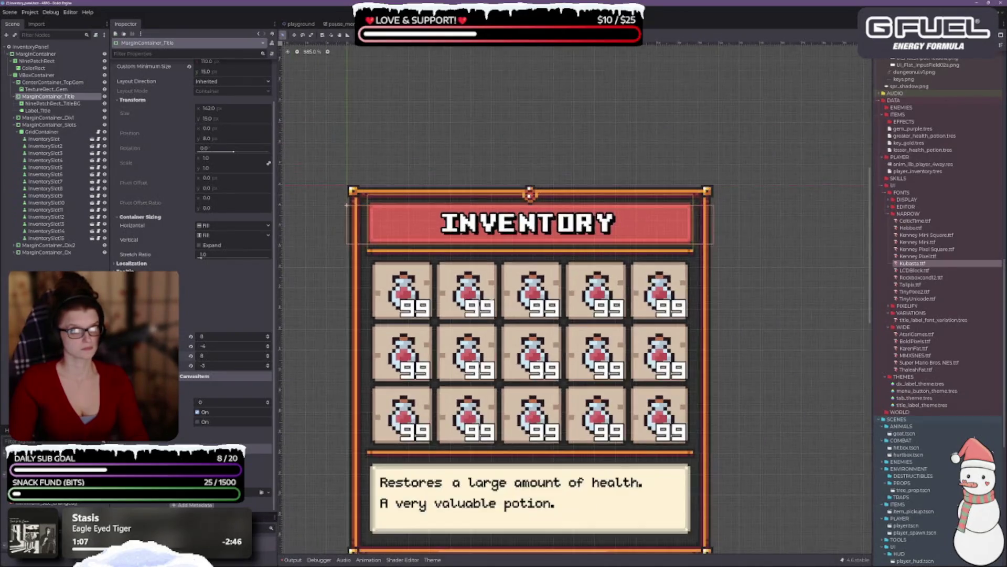
{"action": "left_click_drag", "start_coordinate": [734, 321], "coordinate": [701, 235]}
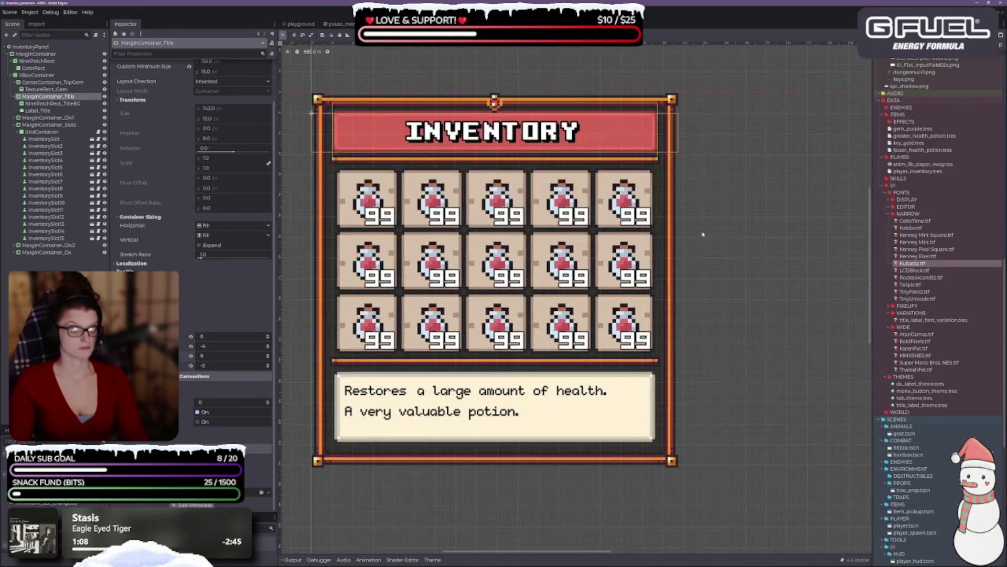
{"action": "left_click", "coordinate": [701, 235]}
{"action": "scroll", "coordinate": [605, 336], "scroll_direction": "down", "scroll_amount": 2}
{"action": "left_click_drag", "start_coordinate": [544, 366], "coordinate": [564, 336]}
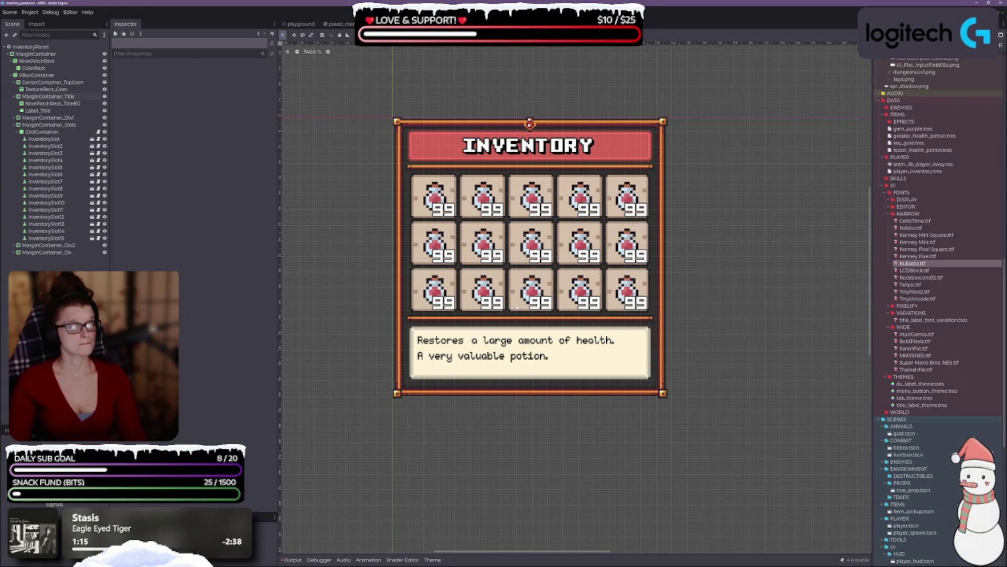
Step: Check the GridContainer's properties in the inventory panel, then switch to the item_pickup scene
{"action": "scroll", "coordinate": [496, 304], "scroll_direction": "down", "scroll_amount": 1}
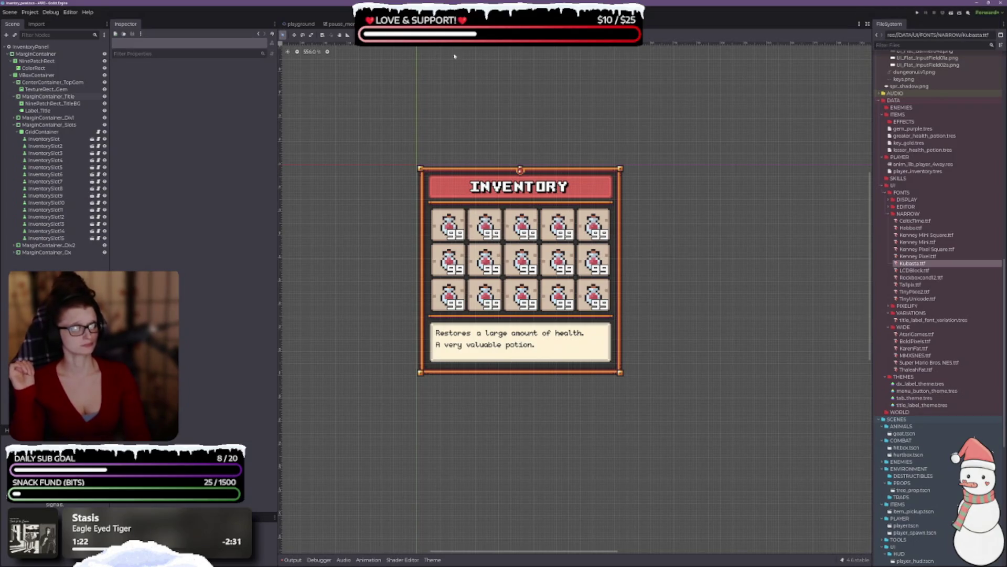
{"action": "left_click", "coordinate": [462, 24]}
{"action": "key", "text": "ctrl+Tab"}
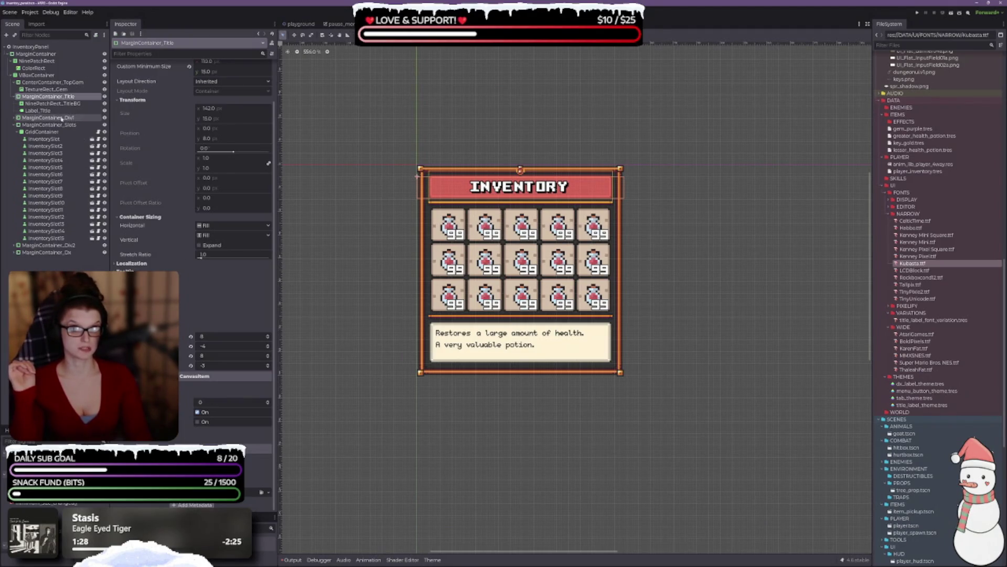
{"action": "left_click", "coordinate": [42, 132]}
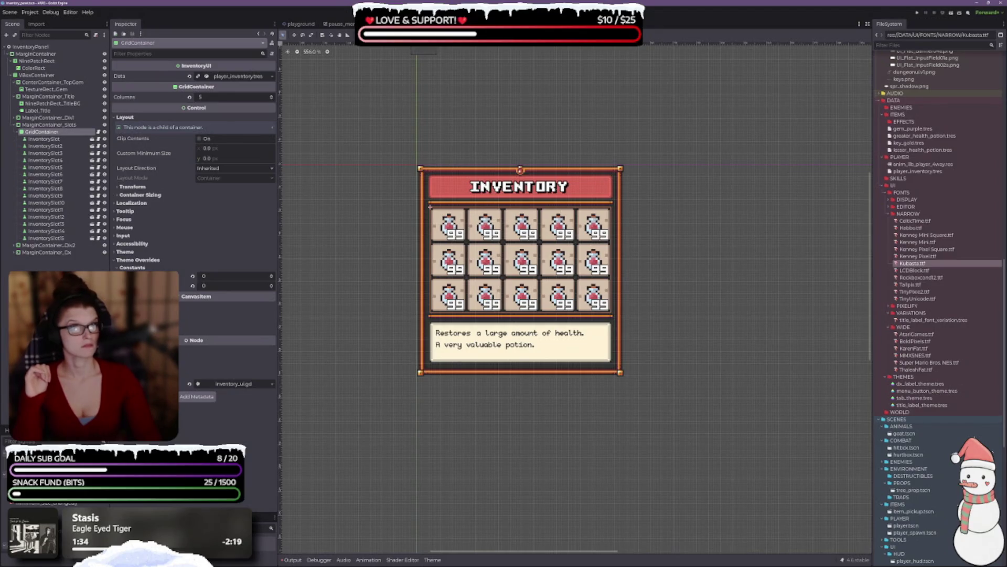
{"action": "left_click", "coordinate": [419, 24]}
Step: Review InventorySlot's StyleBoxTexture in the inventory_slot scene, then return to the pause menu scene
{"action": "left_click", "coordinate": [417, 23]}
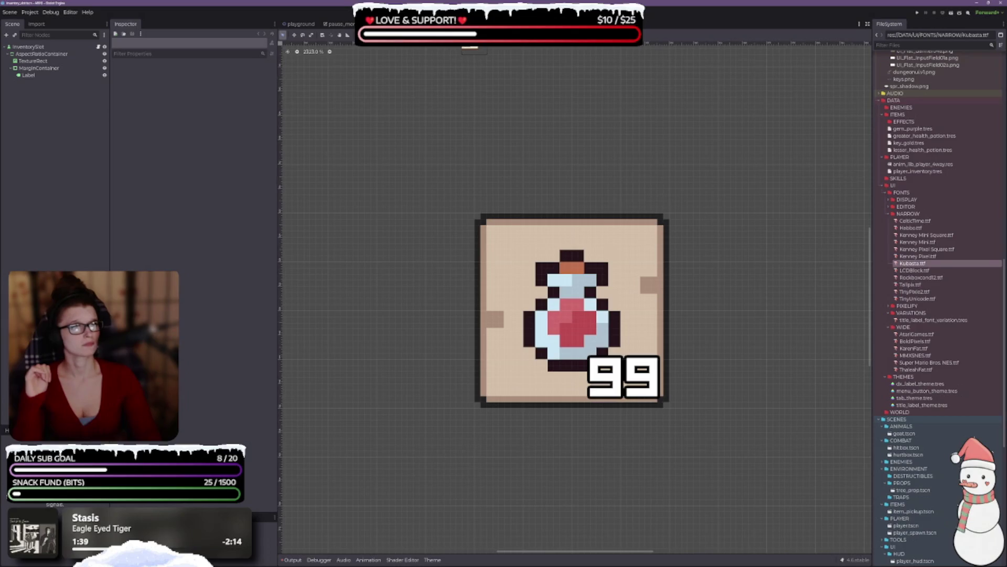
{"action": "scroll", "coordinate": [562, 249], "scroll_direction": "down", "scroll_amount": 3}
{"action": "left_click_drag", "start_coordinate": [578, 294], "coordinate": [489, 250]}
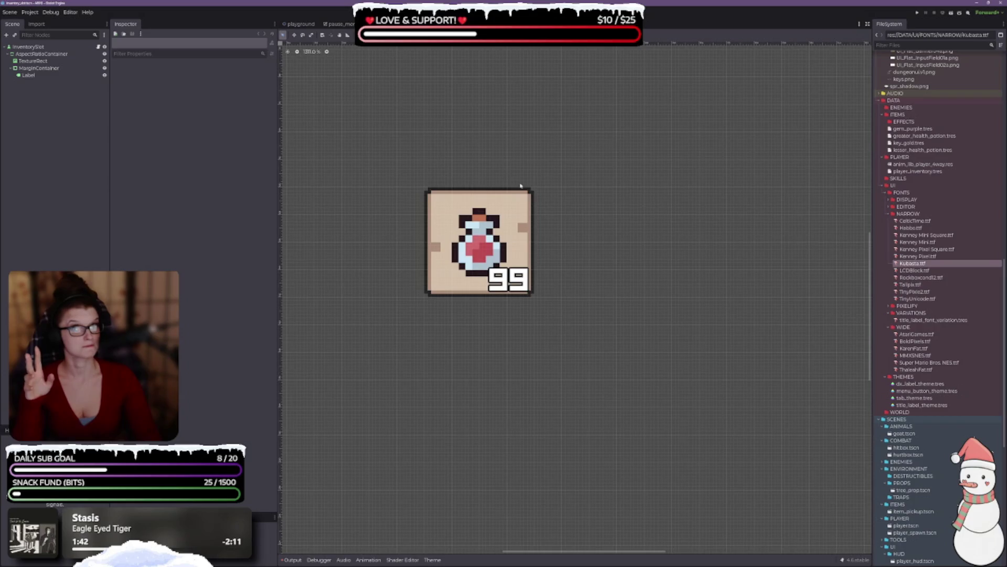
{"action": "left_click", "coordinate": [27, 47]}
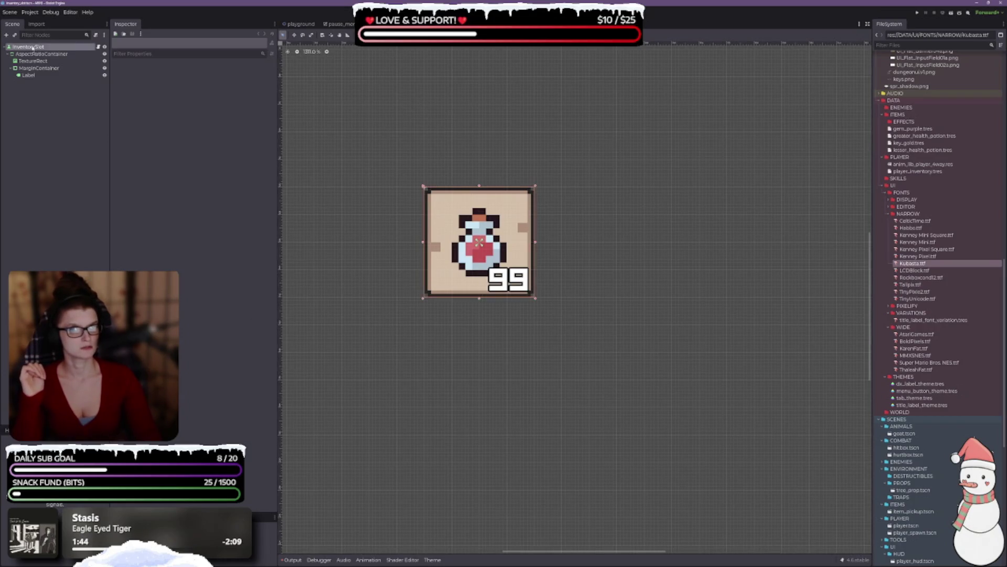
{"action": "scroll", "coordinate": [192, 210], "scroll_direction": "down", "scroll_amount": 10}
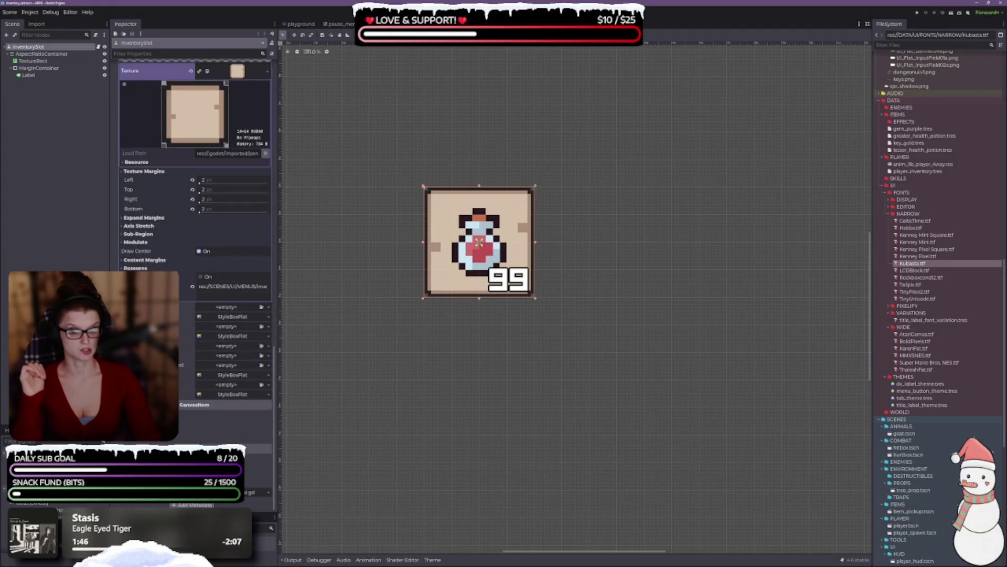
{"action": "key", "text": "ctrl+shift+w"}
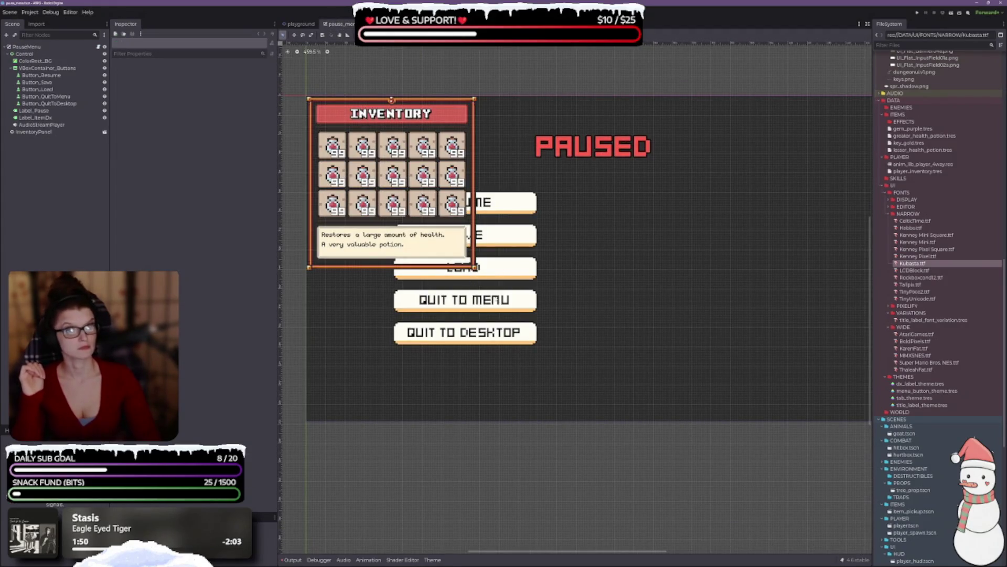
{"action": "left_click", "coordinate": [53, 132]}
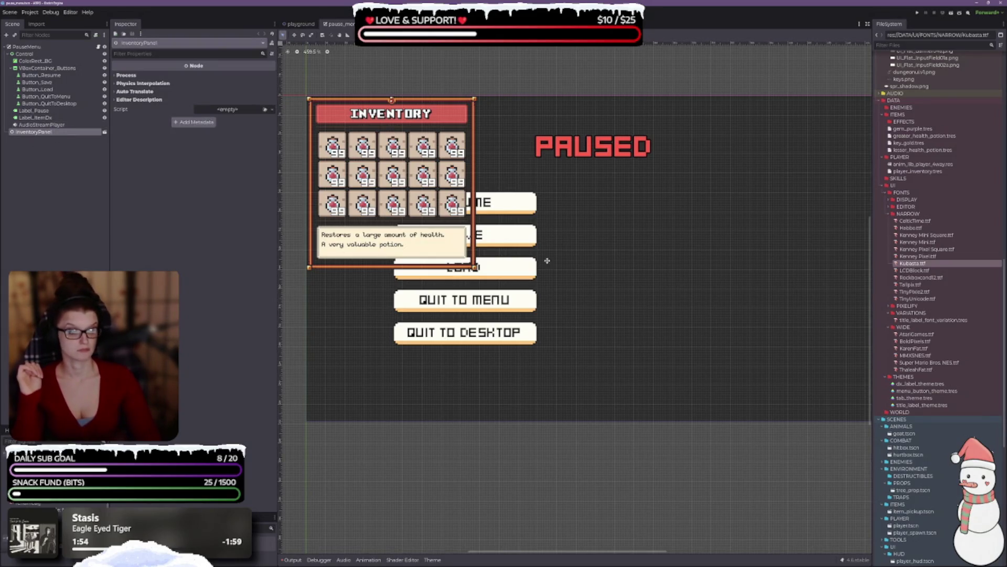
{"action": "left_click_drag", "start_coordinate": [544, 261], "coordinate": [462, 255]}
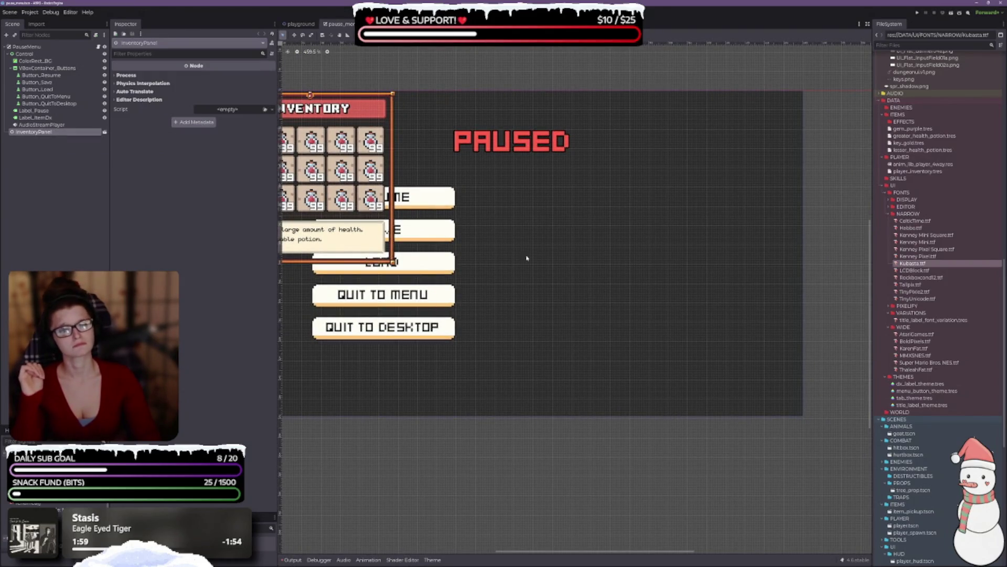
{"action": "scroll", "coordinate": [528, 252], "scroll_direction": "up", "scroll_amount": 3}
{"action": "scroll", "coordinate": [528, 252], "scroll_direction": "left", "scroll_amount": 5}
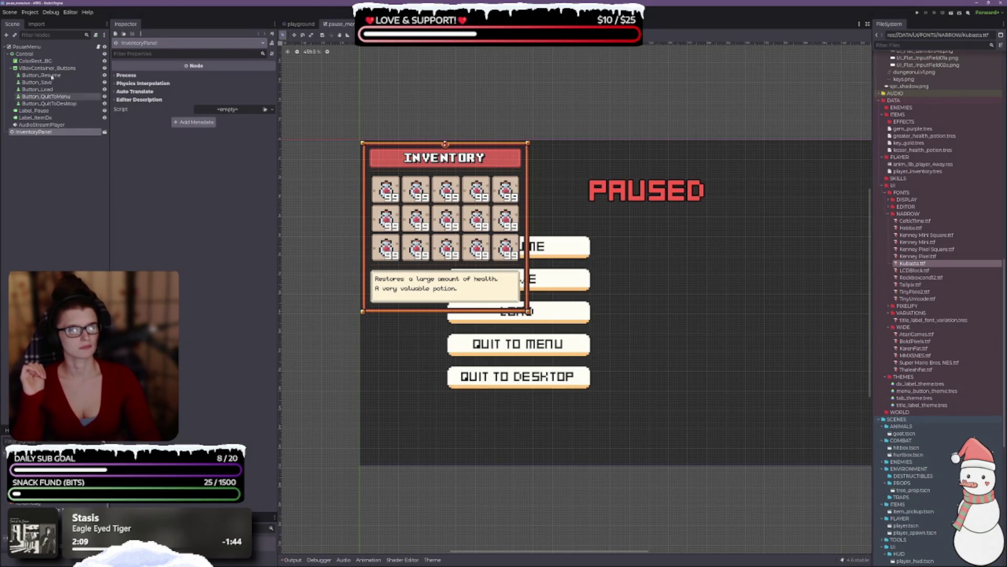
Step: Add an HBoxContainer under Control, move it just after the background, and put InventoryPanel inside
{"action": "left_click", "coordinate": [34, 55]}
{"action": "right_click", "coordinate": [34, 55]}
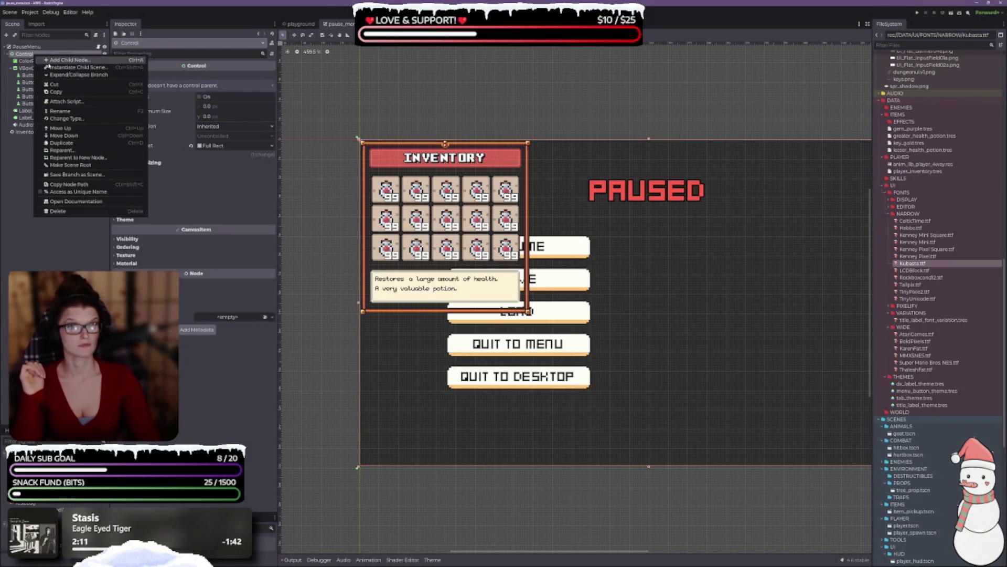
{"action": "left_click", "coordinate": [46, 60]}
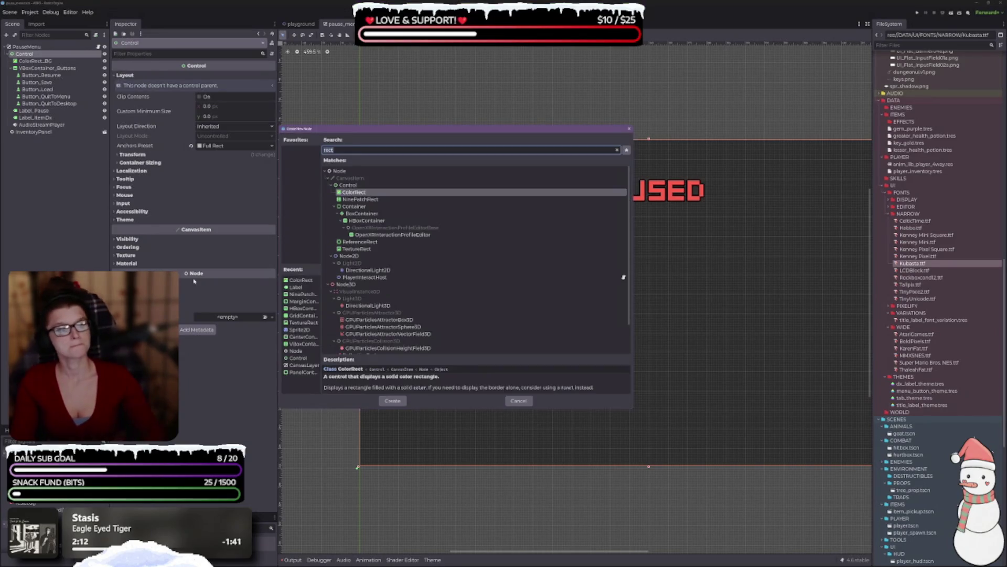
{"action": "type", "text": "hbox"}
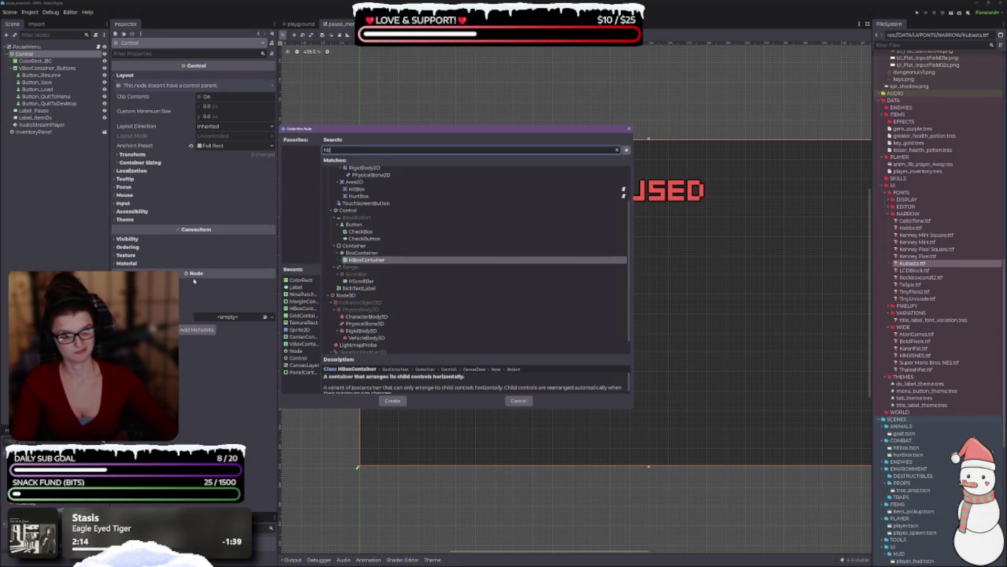
{"action": "key", "text": "Return"}
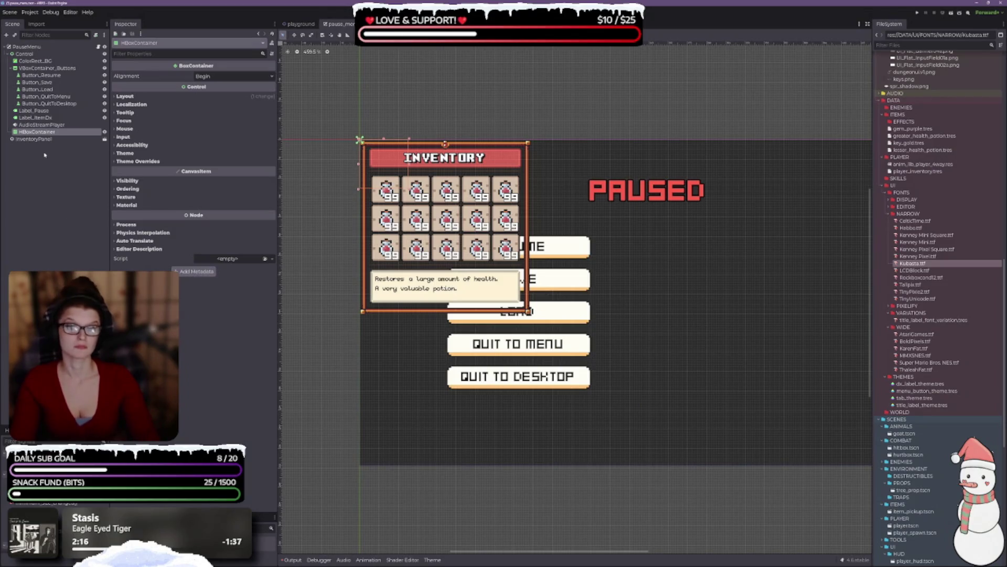
{"action": "left_click_drag", "start_coordinate": [37, 131], "coordinate": [33, 67]}
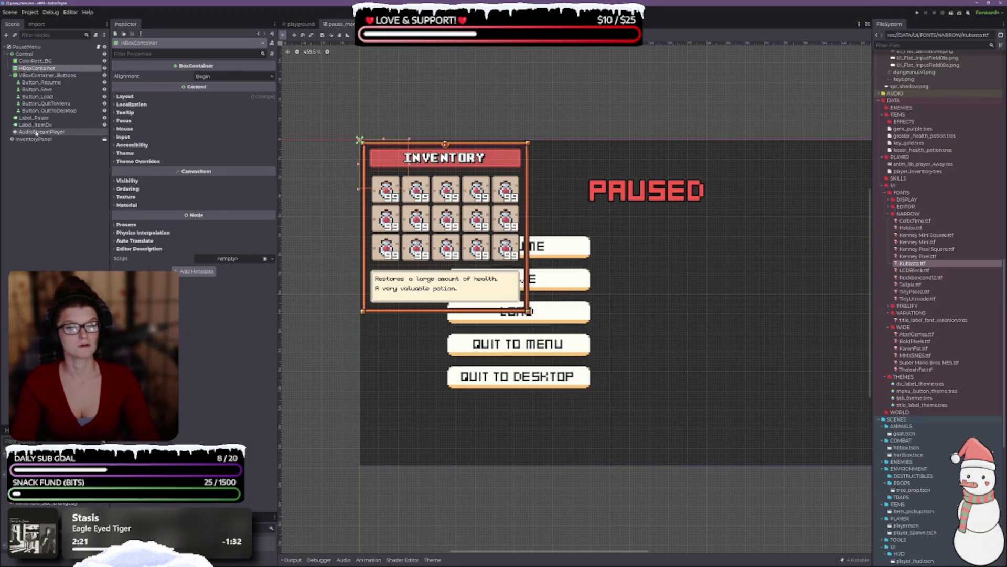
{"action": "left_click_drag", "start_coordinate": [34, 139], "coordinate": [35, 68]}
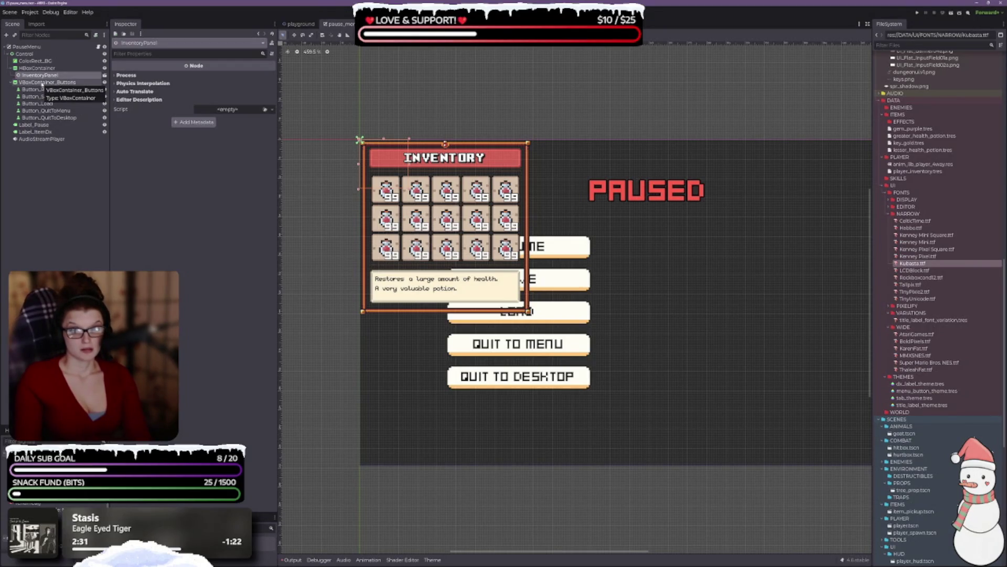
Step: Move VBoxContainer_Buttons into the HBoxContainer ahead of InventoryPanel, then expand its Layout and Transform
{"action": "left_click", "coordinate": [42, 83]}
{"action": "left_click_drag", "start_coordinate": [42, 83], "coordinate": [42, 70]}
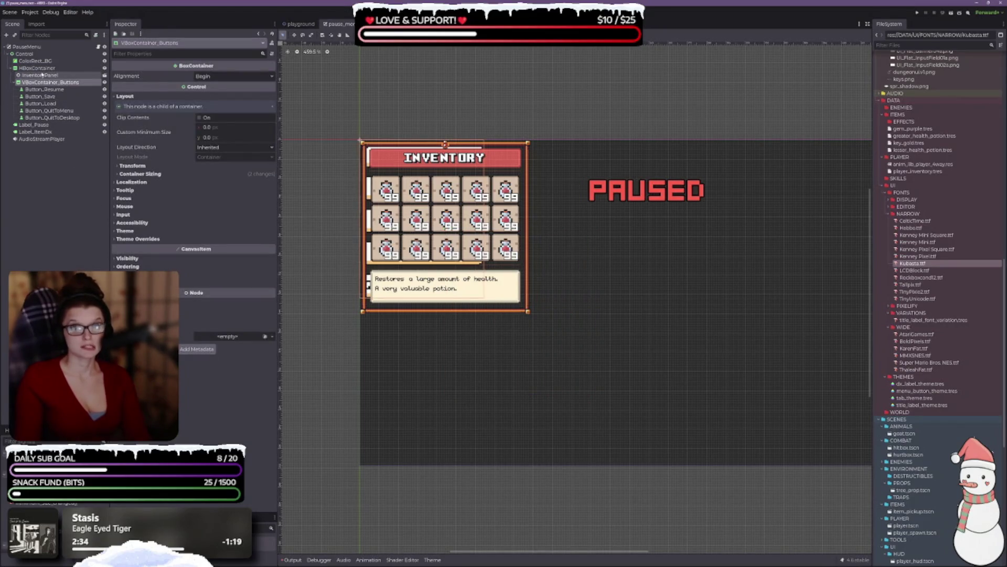
{"action": "left_click", "coordinate": [18, 83]}
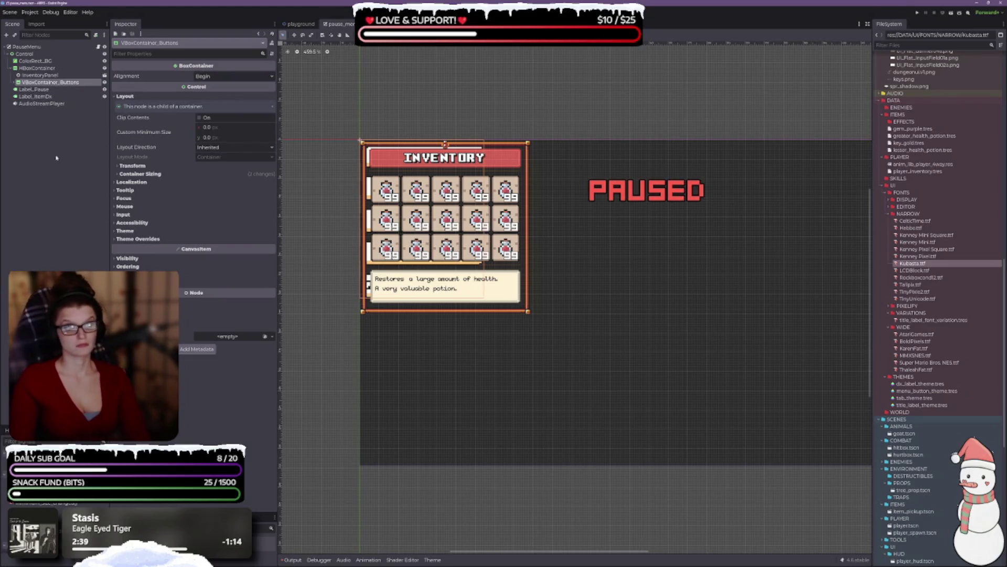
{"action": "left_click", "coordinate": [40, 75]}
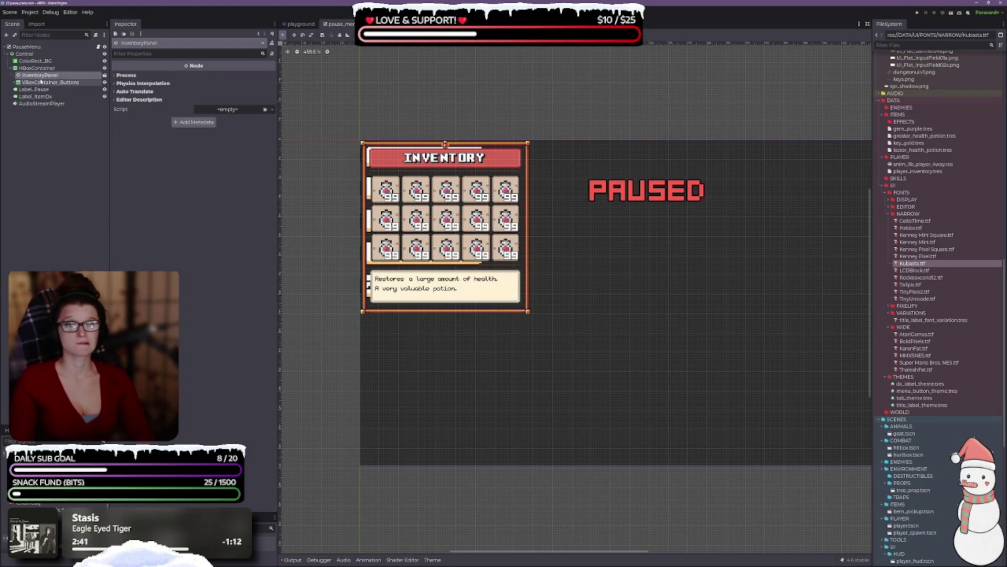
{"action": "left_click_drag", "start_coordinate": [42, 84], "coordinate": [36, 88]}
{"action": "left_click", "coordinate": [37, 68]}
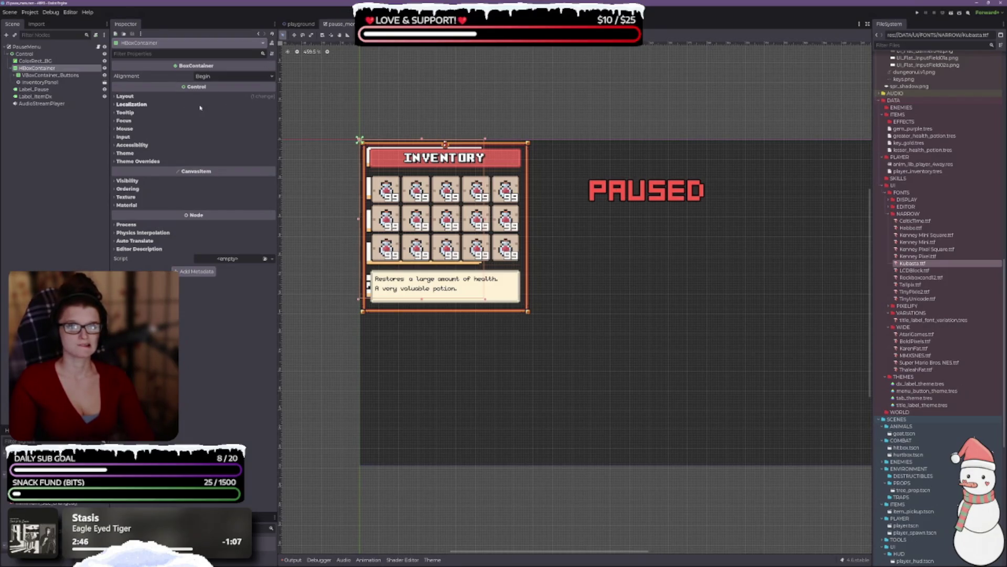
{"action": "left_click", "coordinate": [121, 96]}
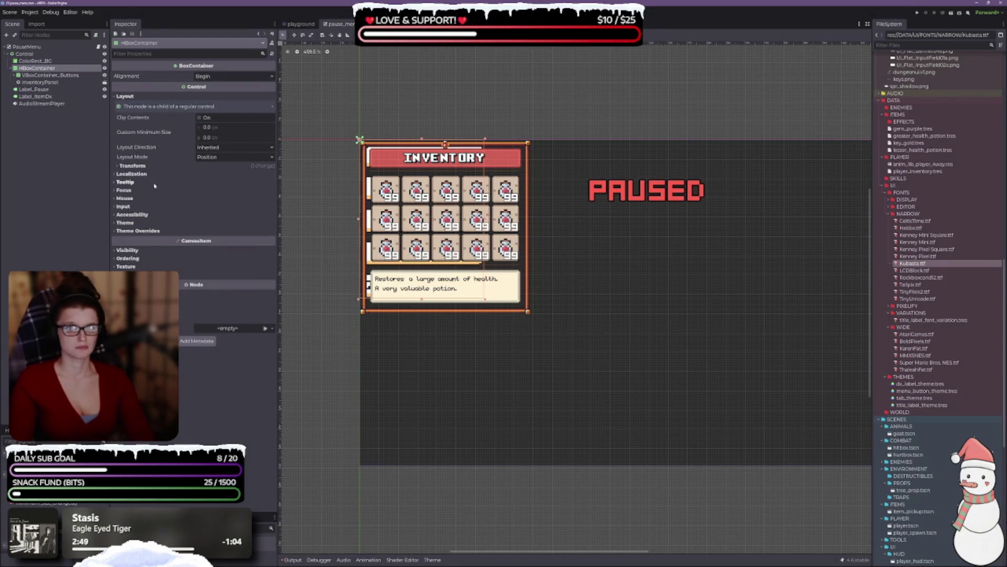
{"action": "left_click", "coordinate": [131, 166]}
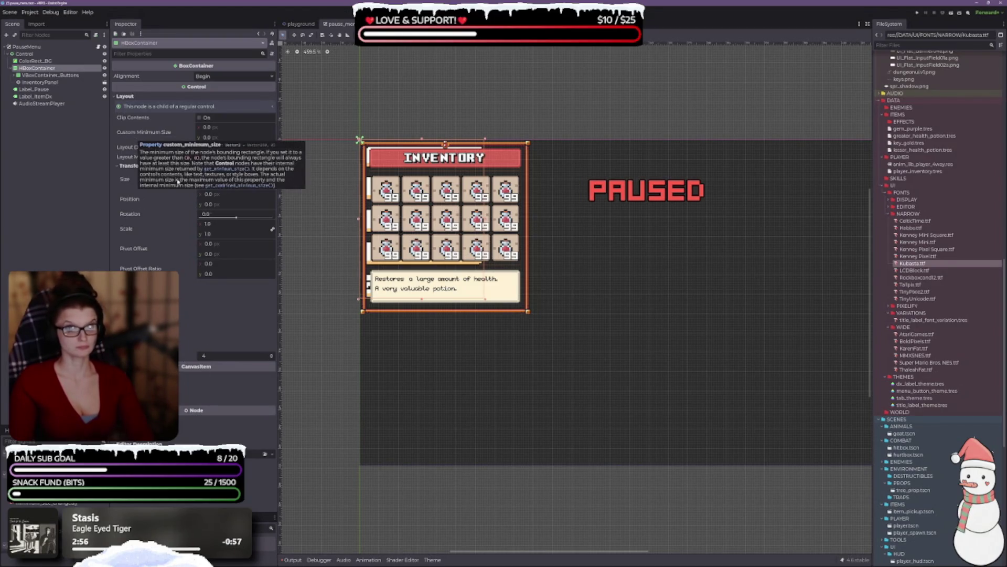
Step: Set the HBoxContainer's Alignment to Center and apply the Full Rect anchor preset (480 × 270)
{"action": "left_click", "coordinate": [211, 77]}
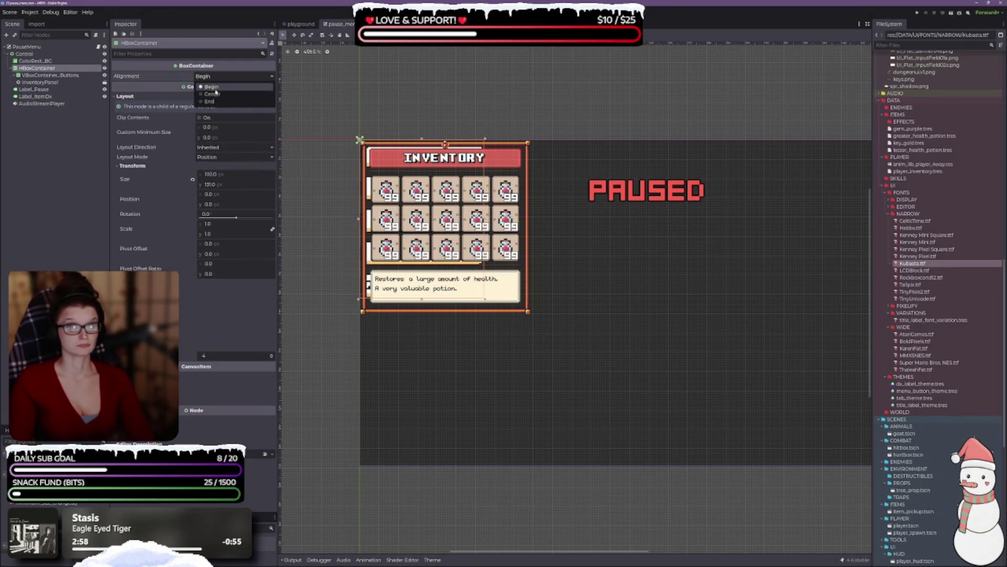
{"action": "left_click", "coordinate": [212, 94]}
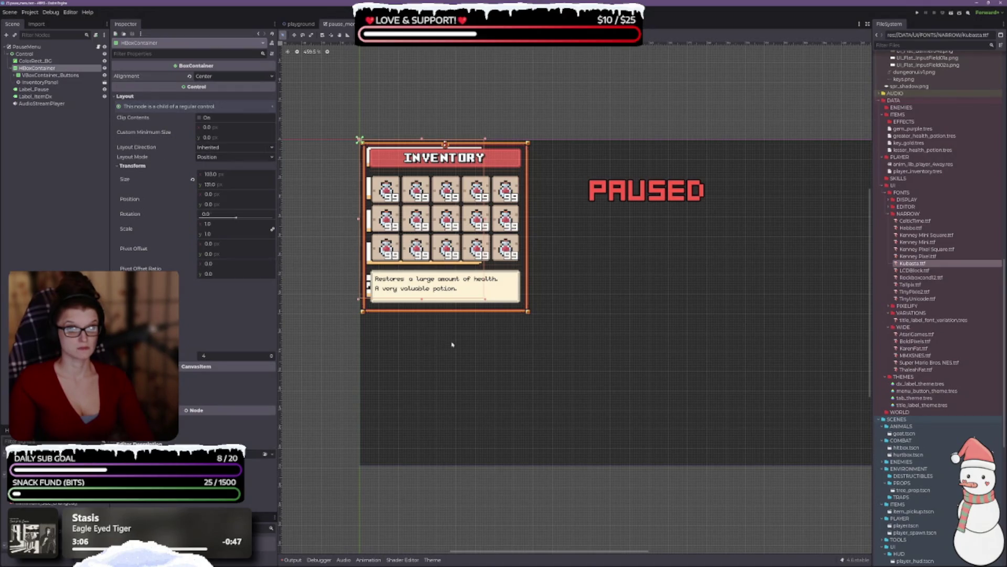
{"action": "scroll", "coordinate": [436, 338], "scroll_direction": "down", "scroll_amount": 2}
{"action": "mouse_move", "coordinate": [618, 334]}
{"action": "left_mouse_down"}
{"action": "mouse_move", "coordinate": [537, 275]}
{"action": "mouse_move", "coordinate": [564, 265]}
{"action": "left_mouse_up"}
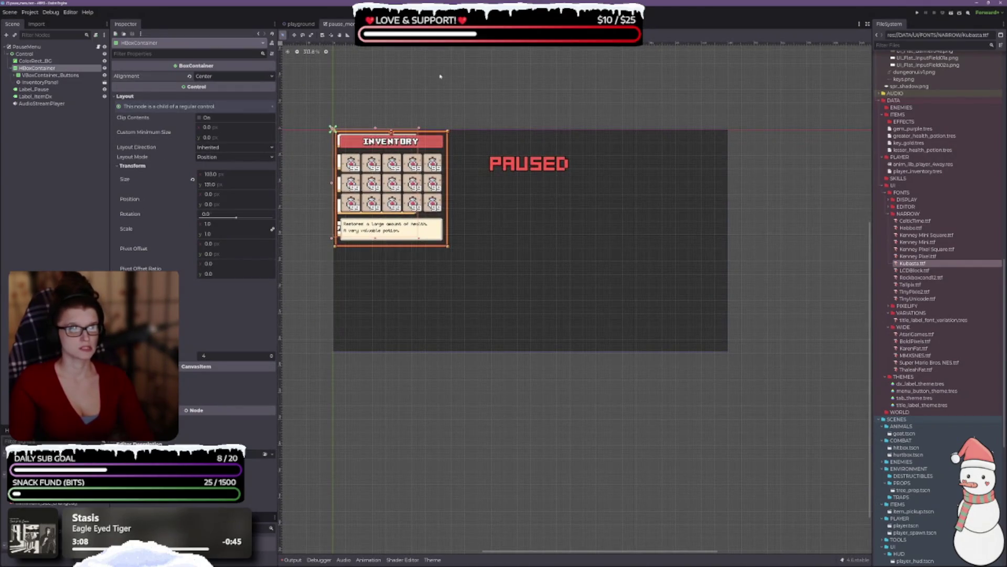
{"action": "left_click", "coordinate": [450, 35]}
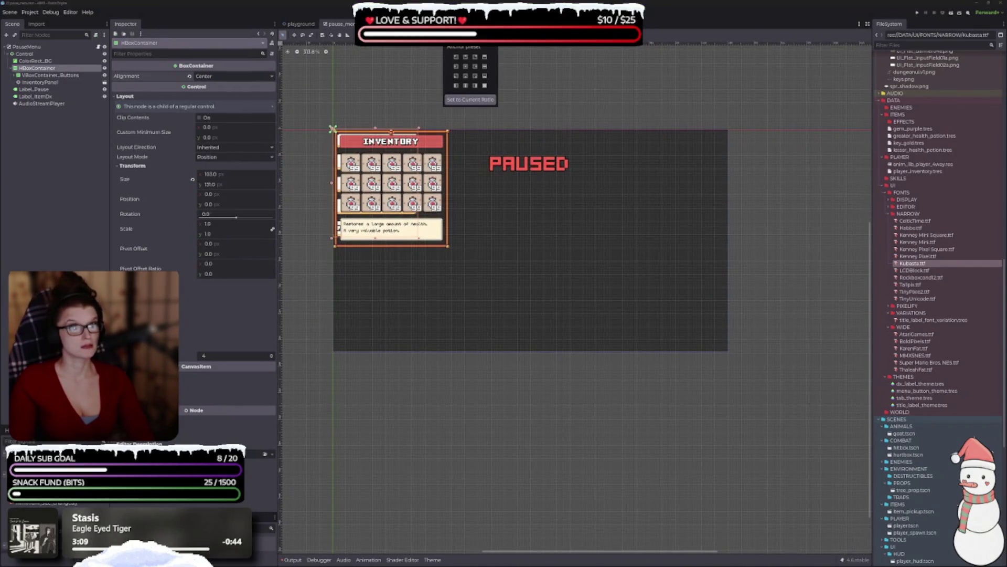
{"action": "left_click", "coordinate": [485, 86]}
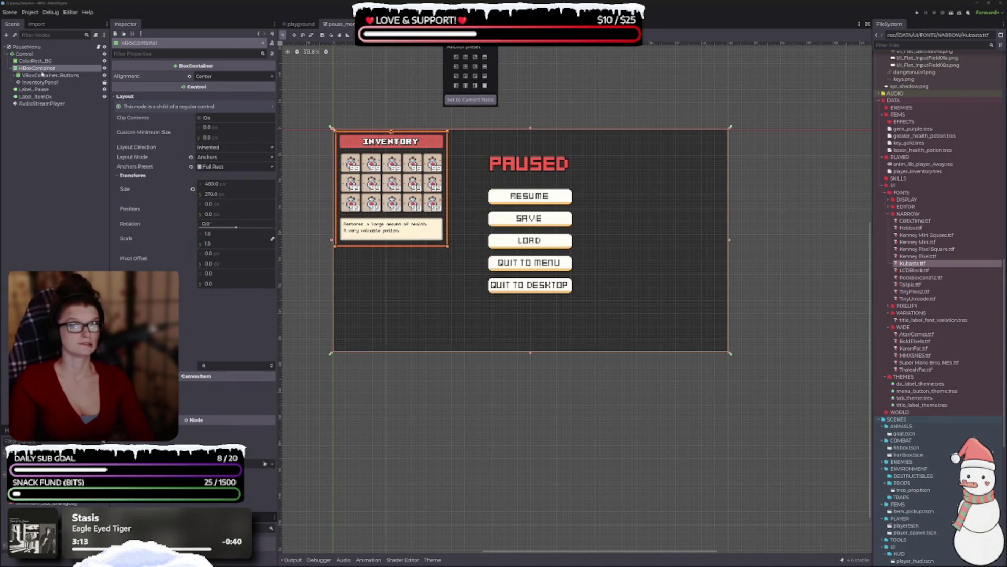
{"action": "scroll", "coordinate": [470, 270], "scroll_direction": "up", "scroll_amount": 1}
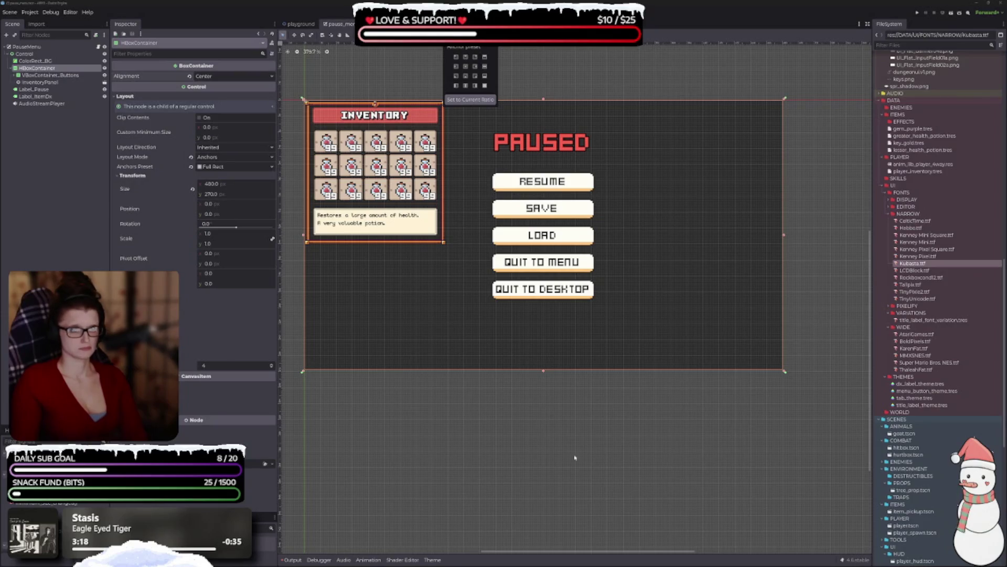
{"action": "left_click", "coordinate": [551, 460]}
{"action": "scroll", "coordinate": [397, 393], "scroll_direction": "up", "scroll_amount": 2}
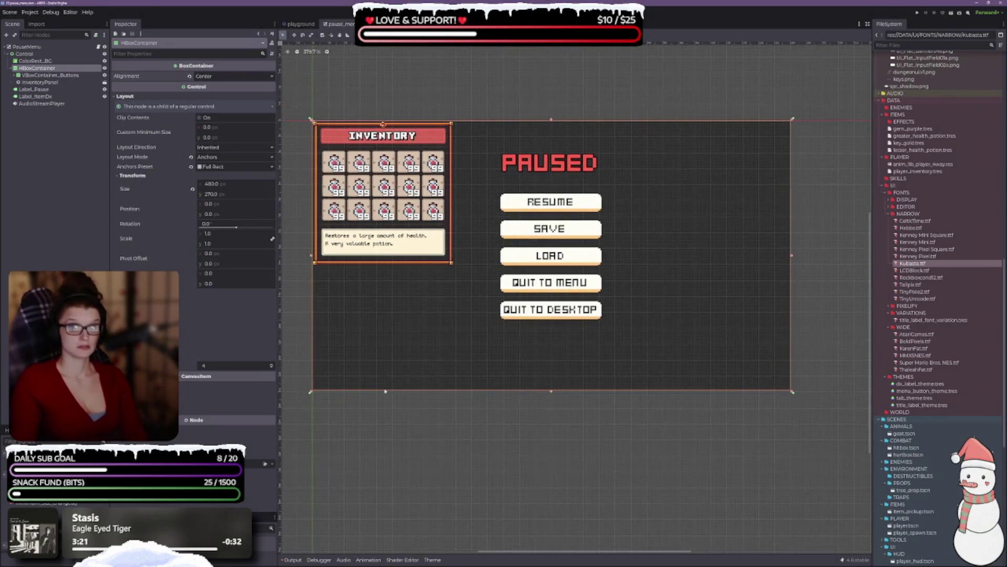
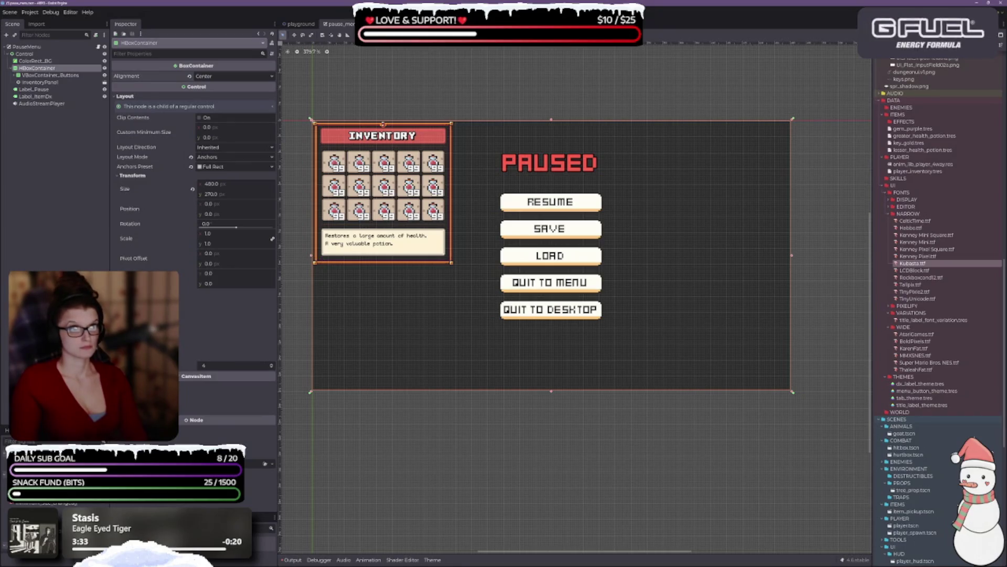
Step: Try the HCenter Wide anchor preset on HBoxContainer, then settle on Center so it wraps the buttons
{"action": "left_click", "coordinate": [451, 35]}
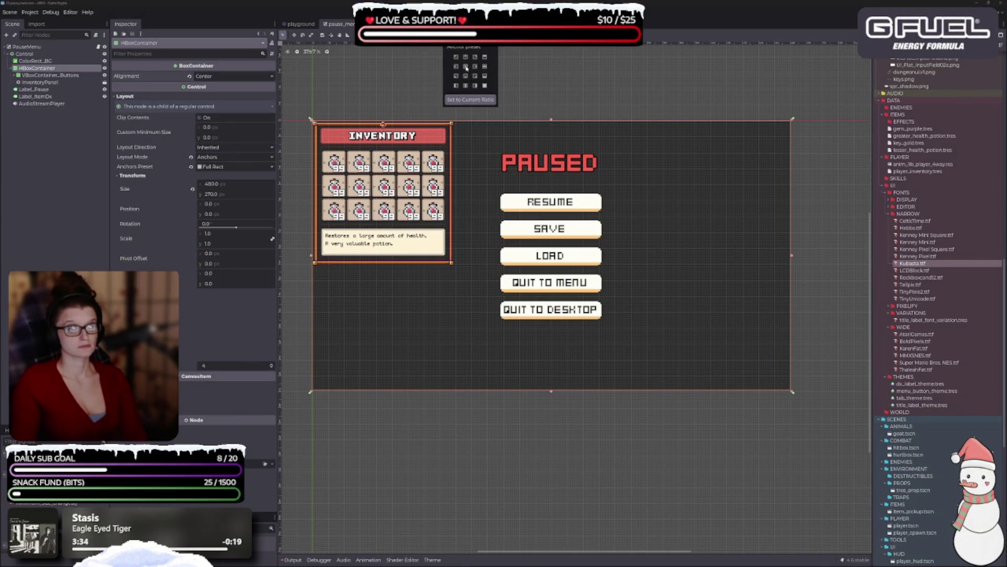
{"action": "left_click", "coordinate": [466, 76]}
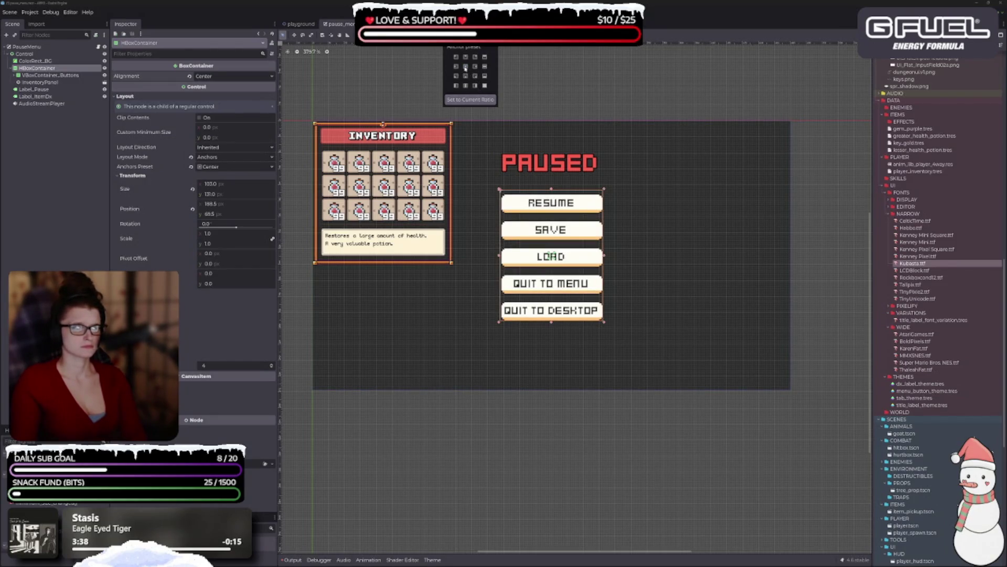
{"action": "left_click", "coordinate": [484, 67]}
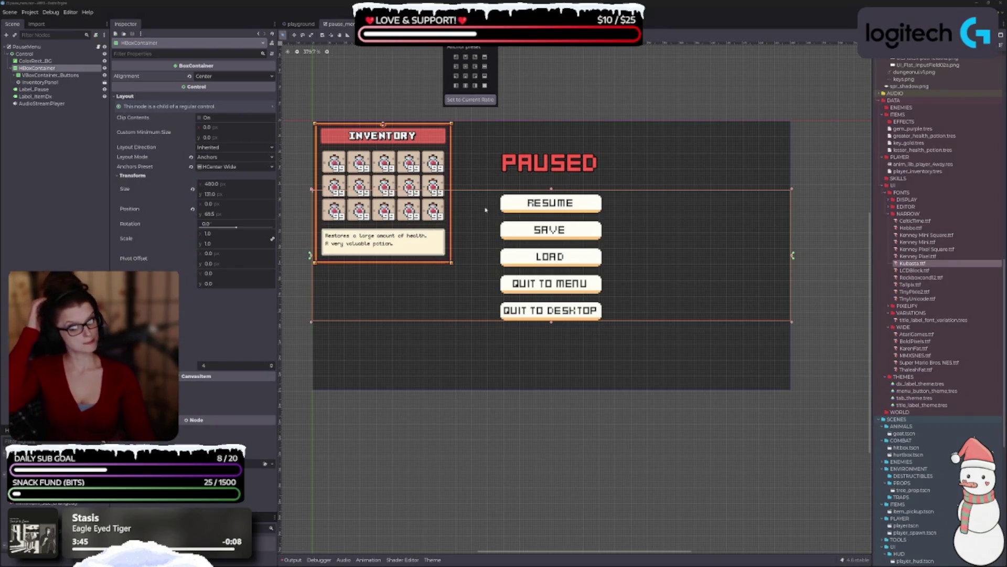
{"action": "left_click", "coordinate": [467, 68]}
{"action": "left_click", "coordinate": [37, 77]}
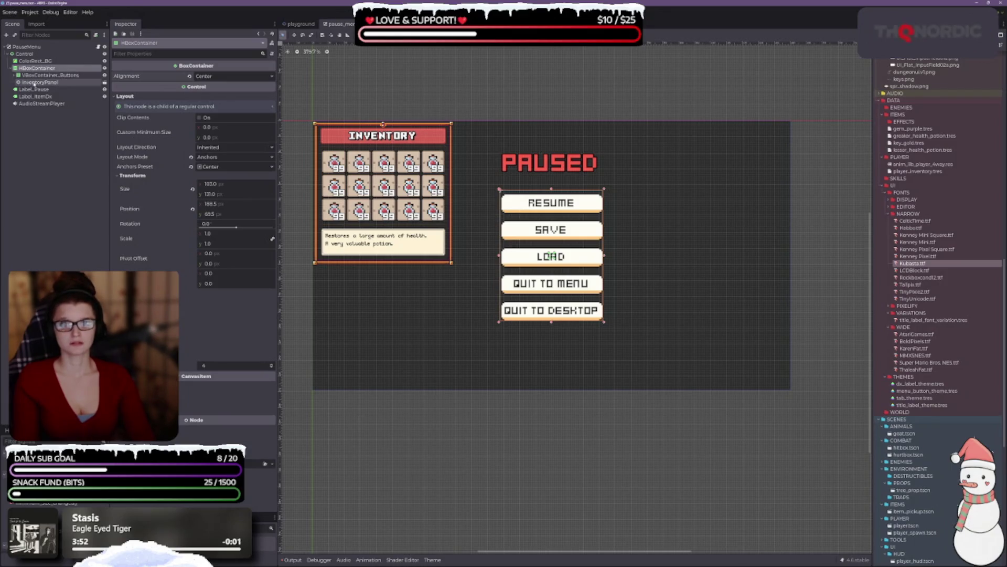
{"action": "left_click", "coordinate": [34, 83]}
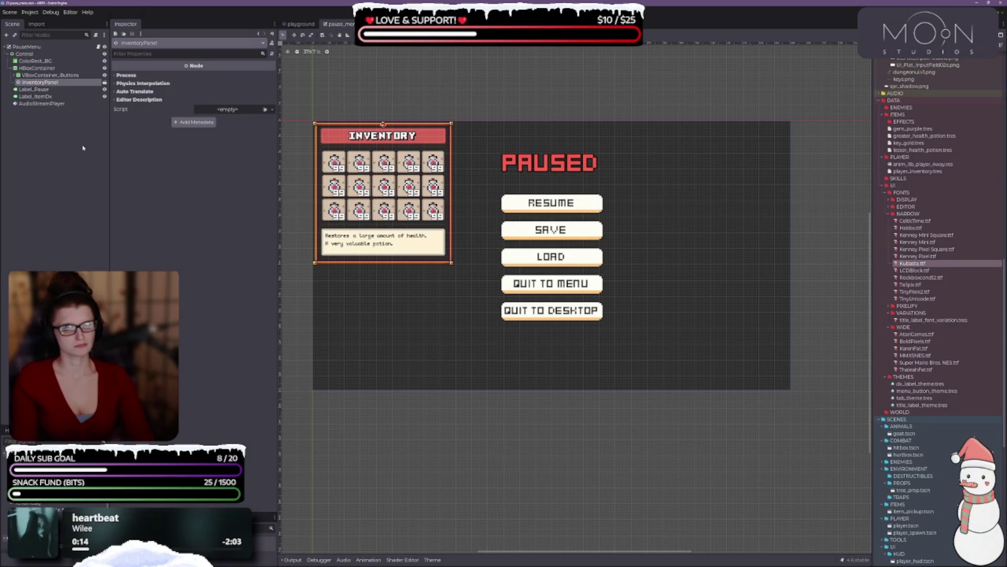
{"action": "right_click", "coordinate": [37, 68]}
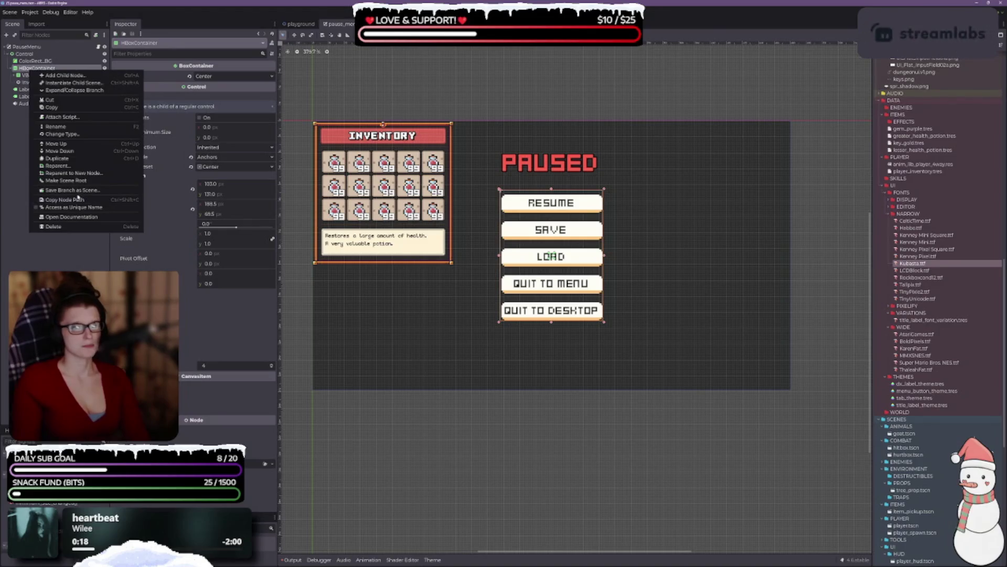
Step: Add a PanelContainer child under HBoxContainer and drag InventoryPanel into it
{"action": "left_click", "coordinate": [86, 77]}
{"action": "key", "text": "BackSpace"}
{"action": "key", "text": "BackSpace"}
{"action": "type", "text": "contain"}
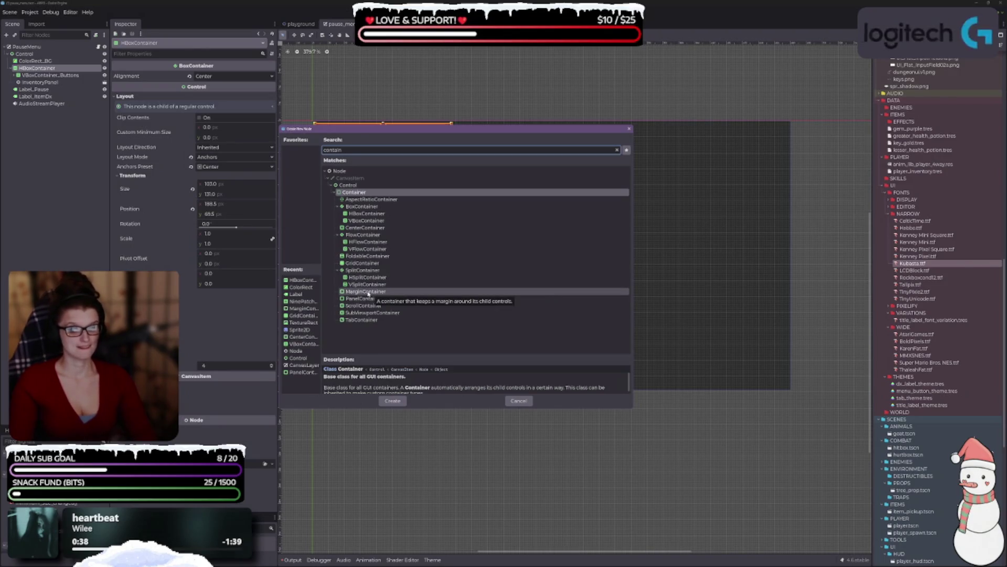
{"action": "left_click", "coordinate": [368, 300]}
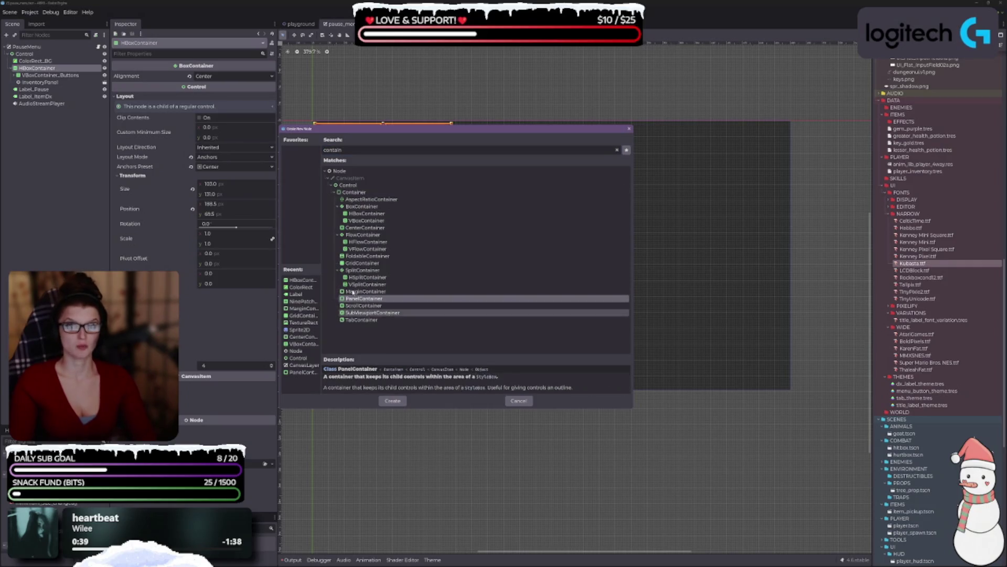
{"action": "left_click", "coordinate": [393, 401]}
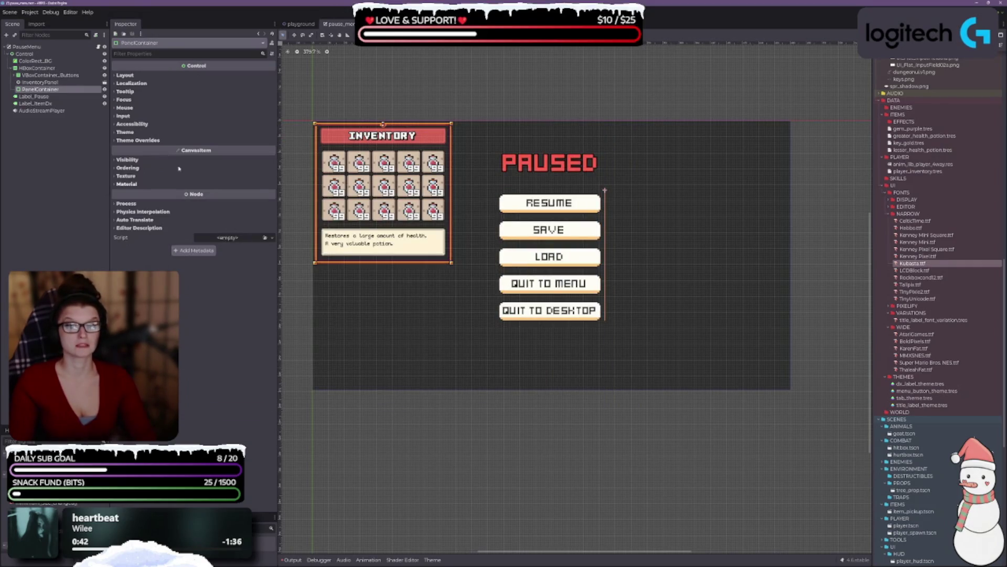
{"action": "mouse_move", "coordinate": [39, 81]}
{"action": "left_mouse_down"}
{"action": "mouse_move", "coordinate": [42, 96]}
{"action": "mouse_move", "coordinate": [37, 87]}
{"action": "left_mouse_up"}
{"action": "left_click", "coordinate": [36, 83]}
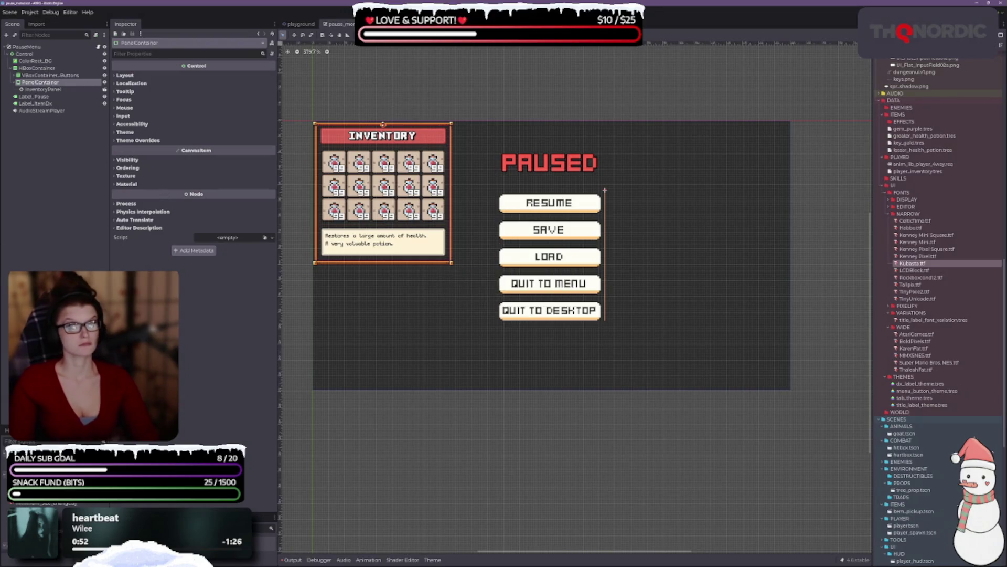
Step: Apply the Full Rect anchor preset to HBoxContainer so it spans the full 480 × 270 menu
{"action": "left_click", "coordinate": [36, 97]}
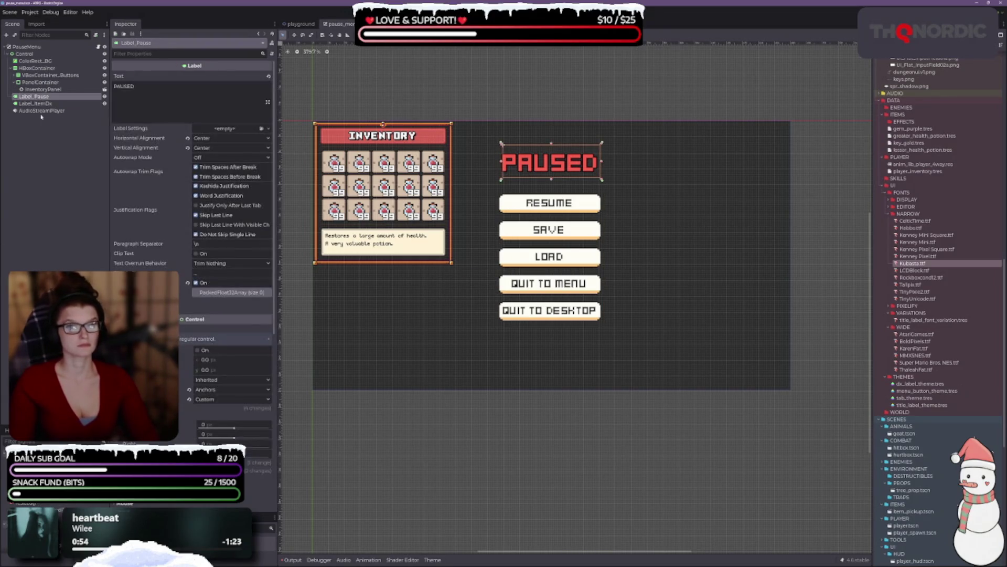
{"action": "left_click", "coordinate": [33, 83]}
{"action": "left_click", "coordinate": [32, 75]}
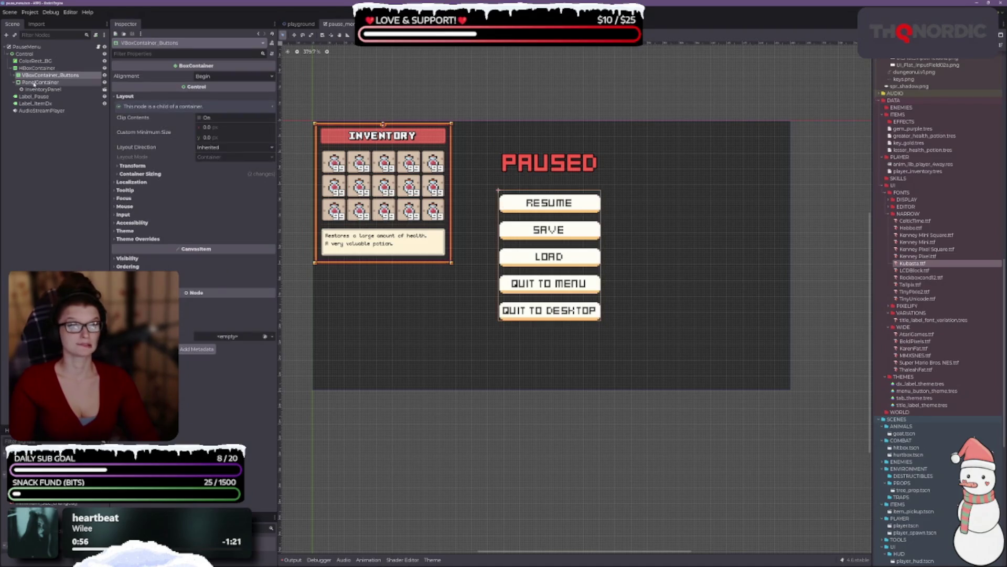
{"action": "left_click", "coordinate": [28, 69]}
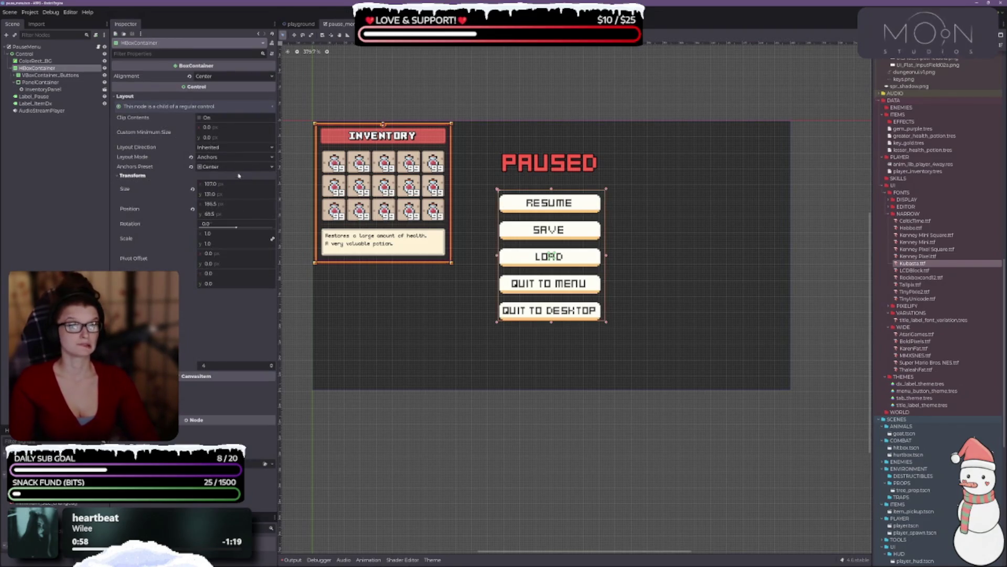
{"action": "left_click", "coordinate": [214, 166]}
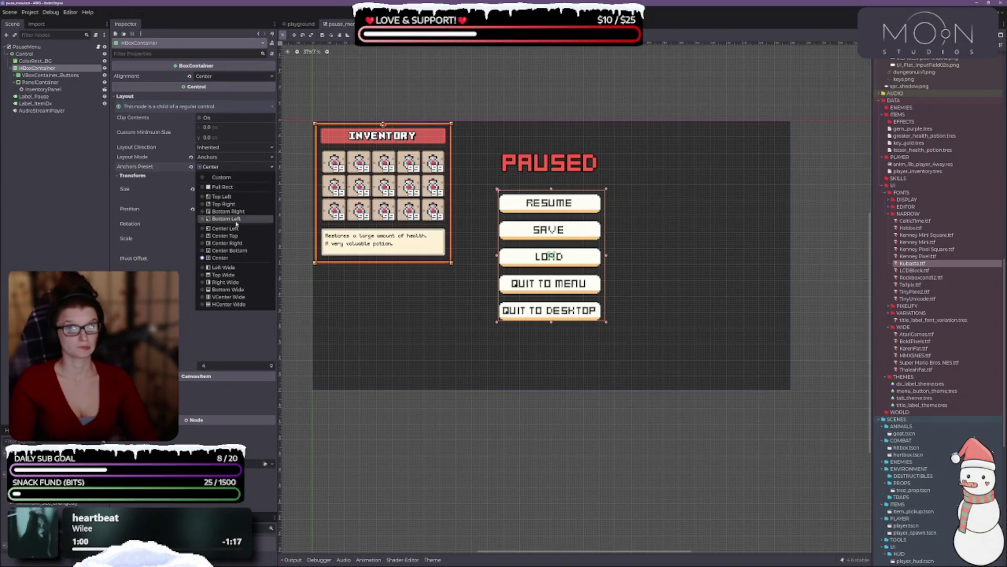
{"action": "left_click", "coordinate": [471, 36]}
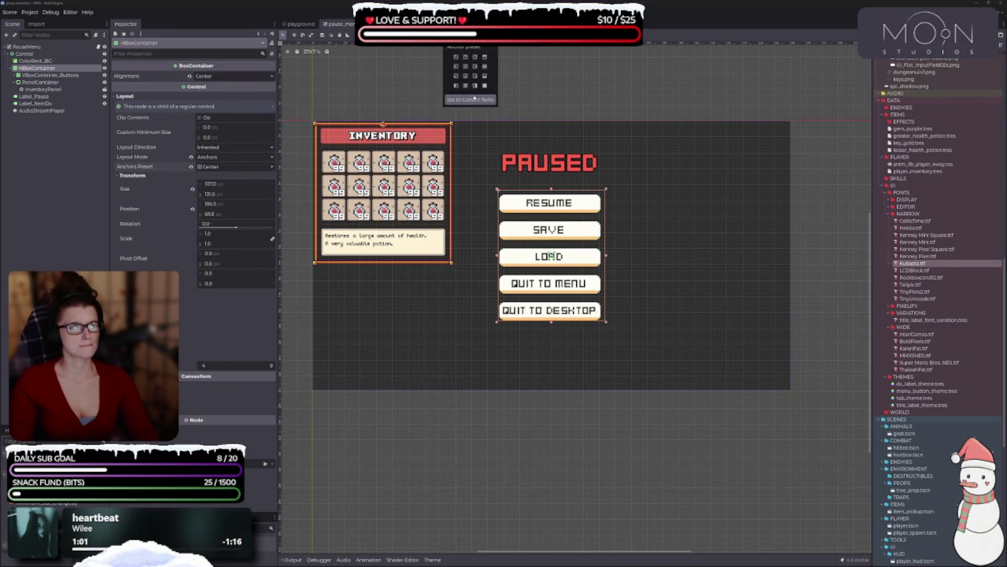
{"action": "left_click", "coordinate": [484, 85]}
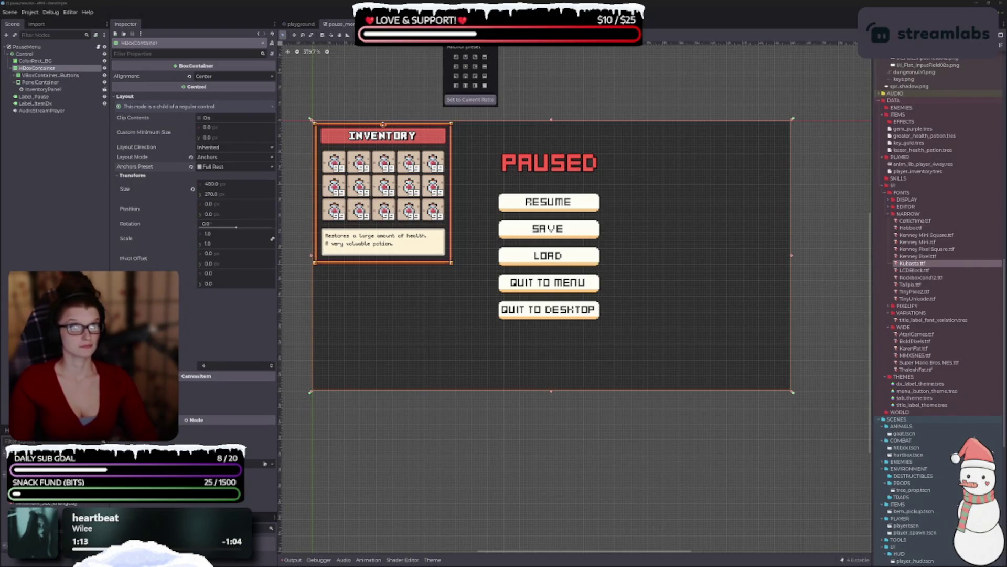
{"action": "left_click", "coordinate": [28, 76]}
Step: Keep VBoxContainer_Buttons' alignment at Begin
{"action": "left_click", "coordinate": [32, 77]}
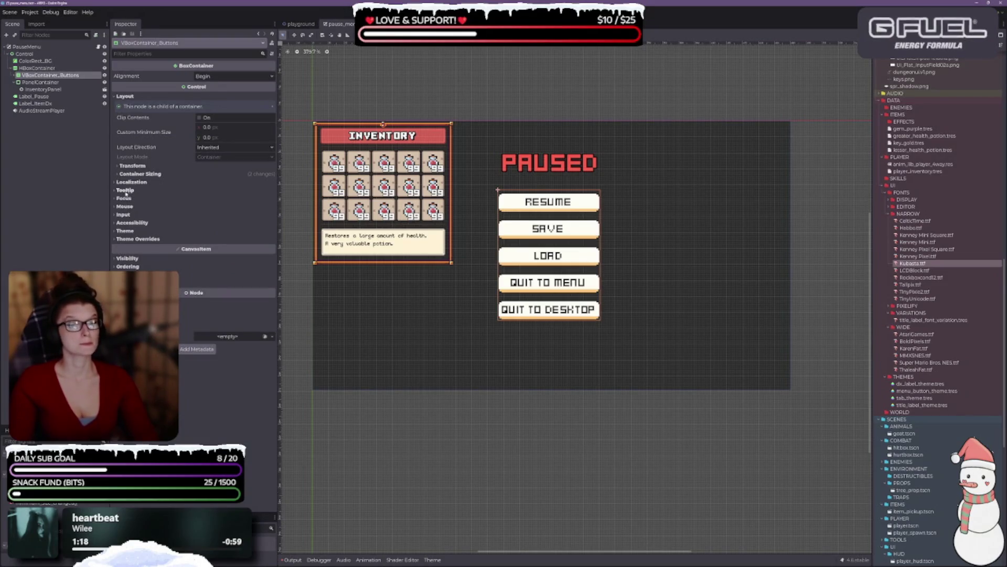
{"action": "left_click", "coordinate": [212, 76]}
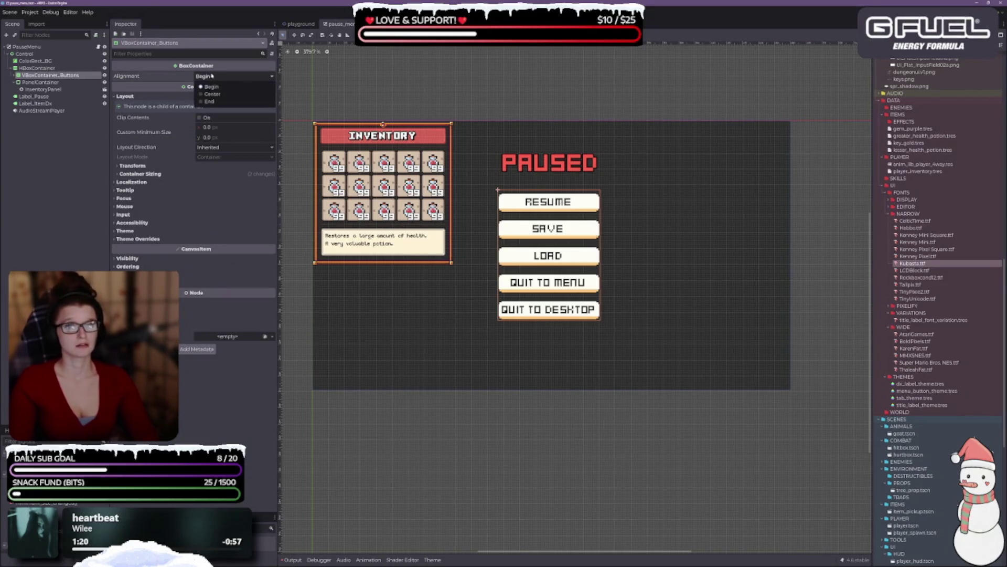
{"action": "left_click", "coordinate": [217, 94]}
{"action": "left_click", "coordinate": [212, 76]}
{"action": "left_click", "coordinate": [205, 87]}
Step: Test Shrink End and Expand horizontal sizing on the button column, leaving Horizontal on Fill
{"action": "left_click", "coordinate": [131, 166]}
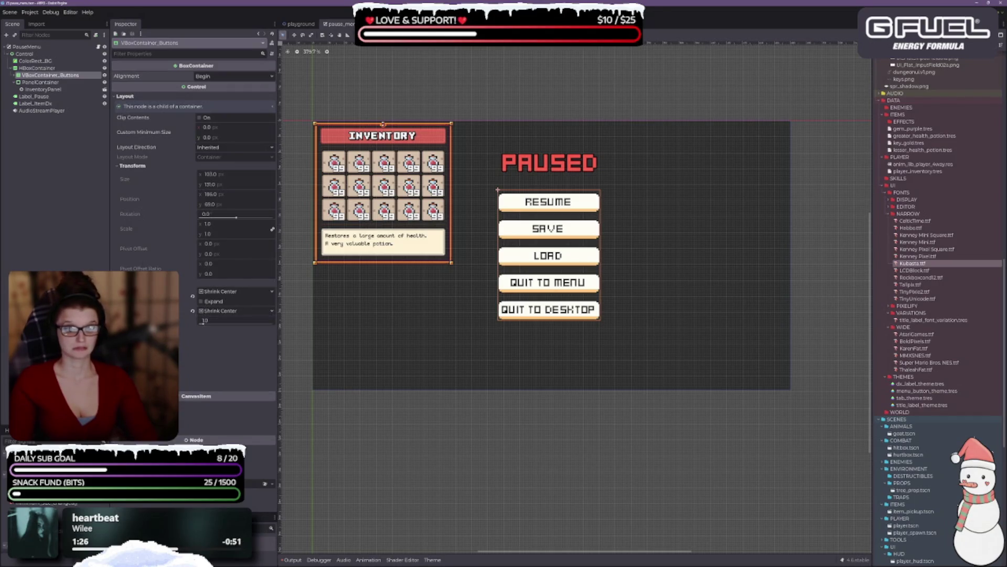
{"action": "left_click", "coordinate": [192, 296]}
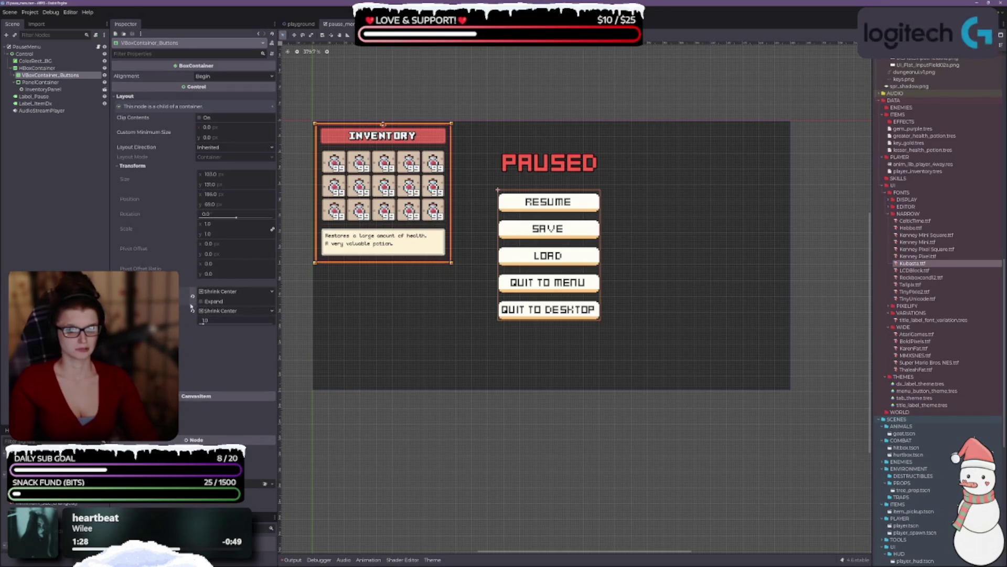
{"action": "left_click", "coordinate": [192, 311]}
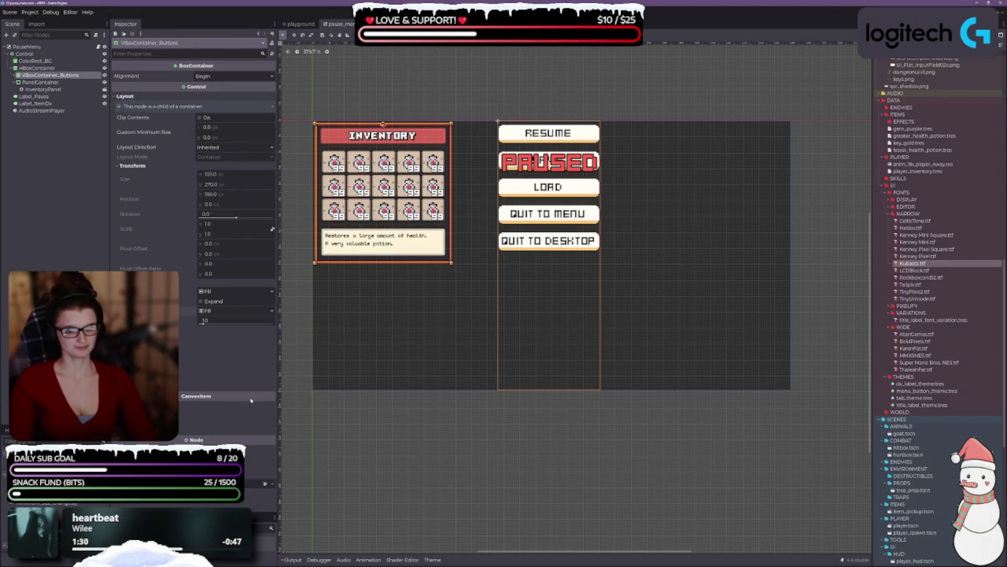
{"action": "key", "text": "ctrl+z"}
{"action": "left_click", "coordinate": [218, 291]}
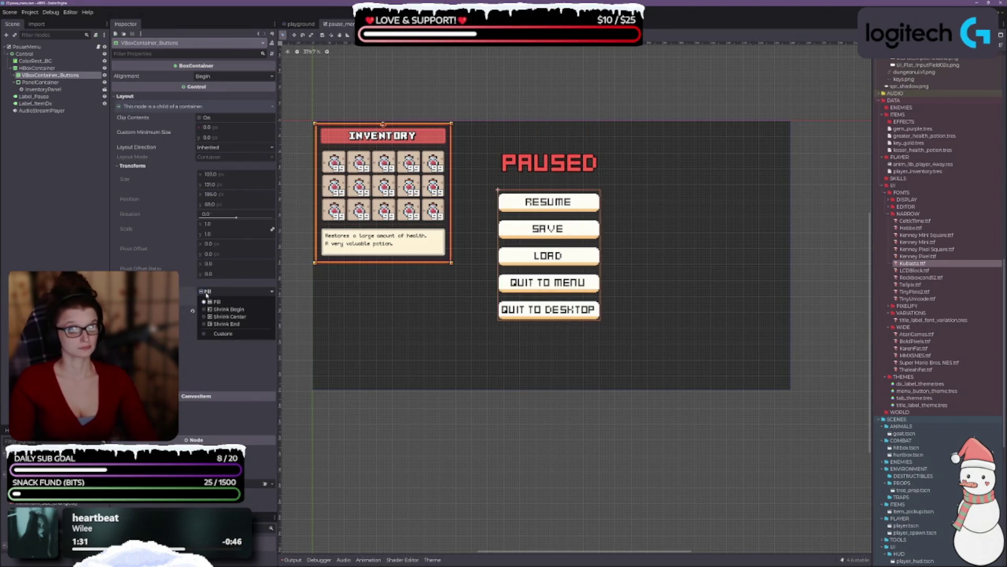
{"action": "left_click", "coordinate": [225, 324]}
{"action": "left_click", "coordinate": [219, 292]}
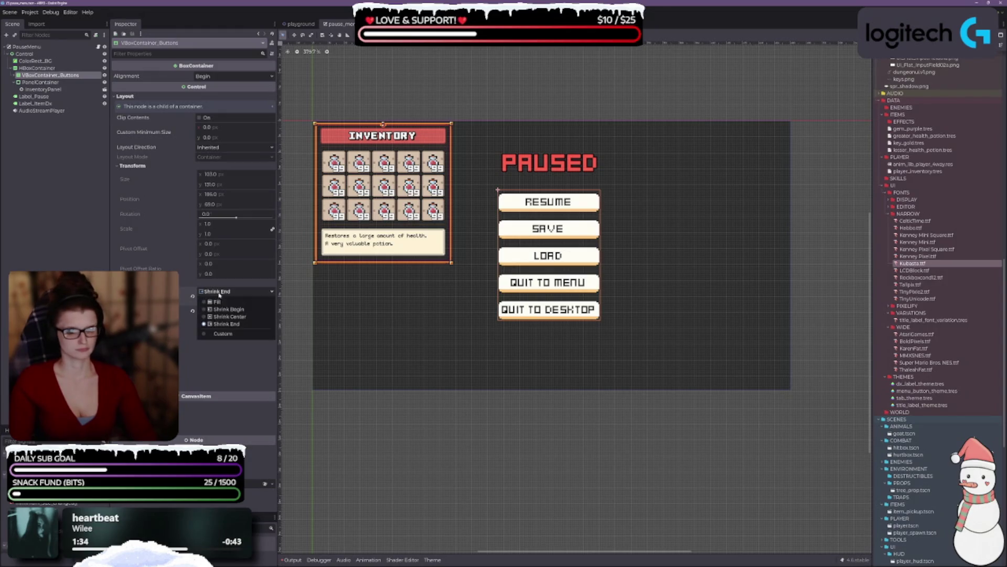
{"action": "left_click", "coordinate": [220, 304]}
{"action": "left_click", "coordinate": [215, 303]}
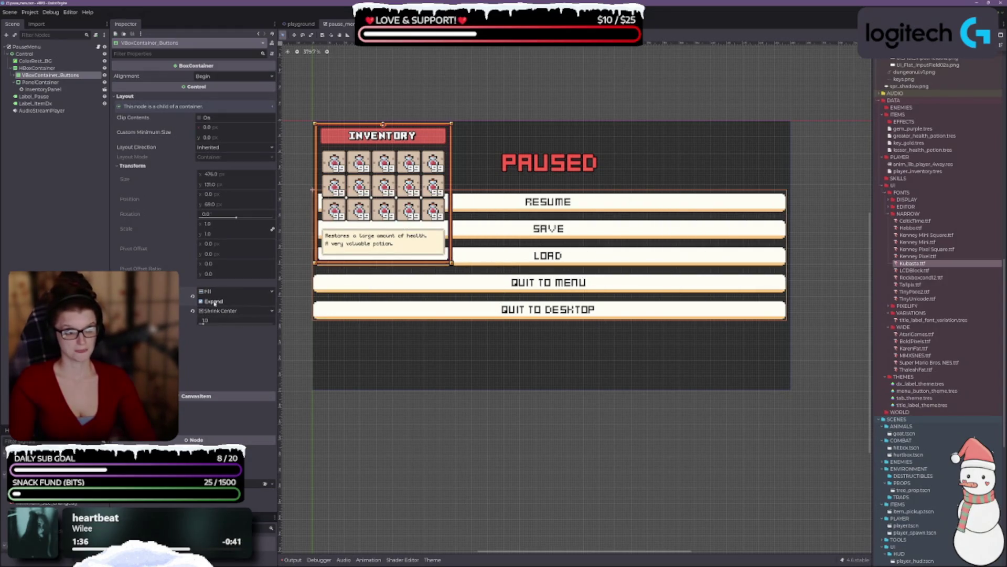
{"action": "left_click", "coordinate": [215, 303]}
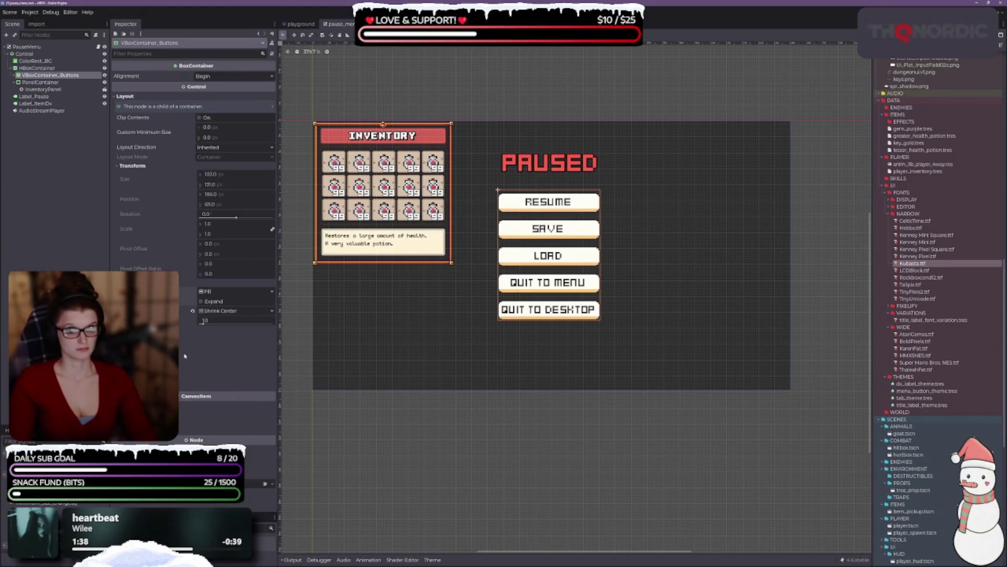
{"action": "left_click", "coordinate": [247, 388]}
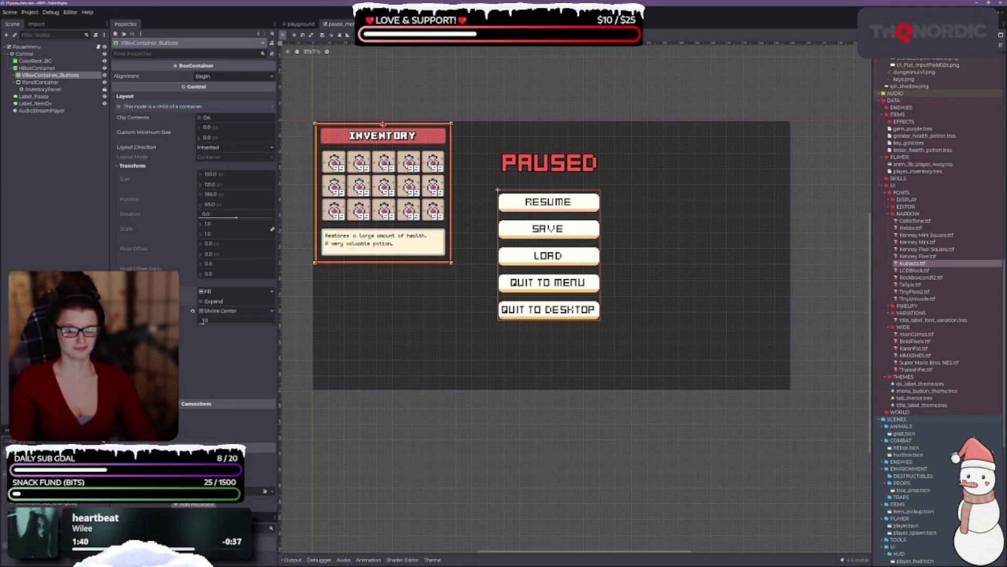
{"action": "left_click", "coordinate": [47, 82]}
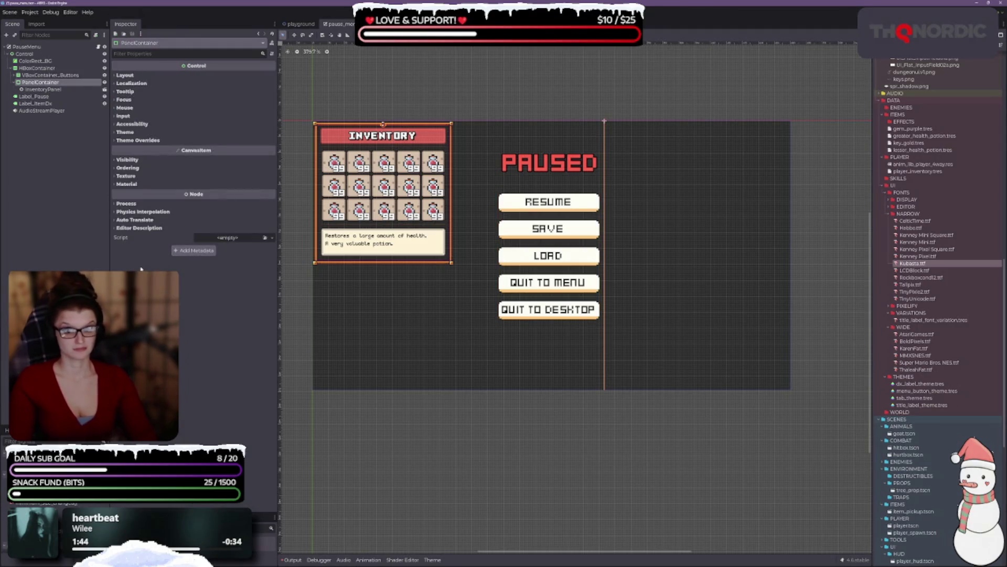
Step: Give PanelContainer Shrink Center vertical sizing with Expand, and move it before the button column
{"action": "left_click", "coordinate": [125, 76]}
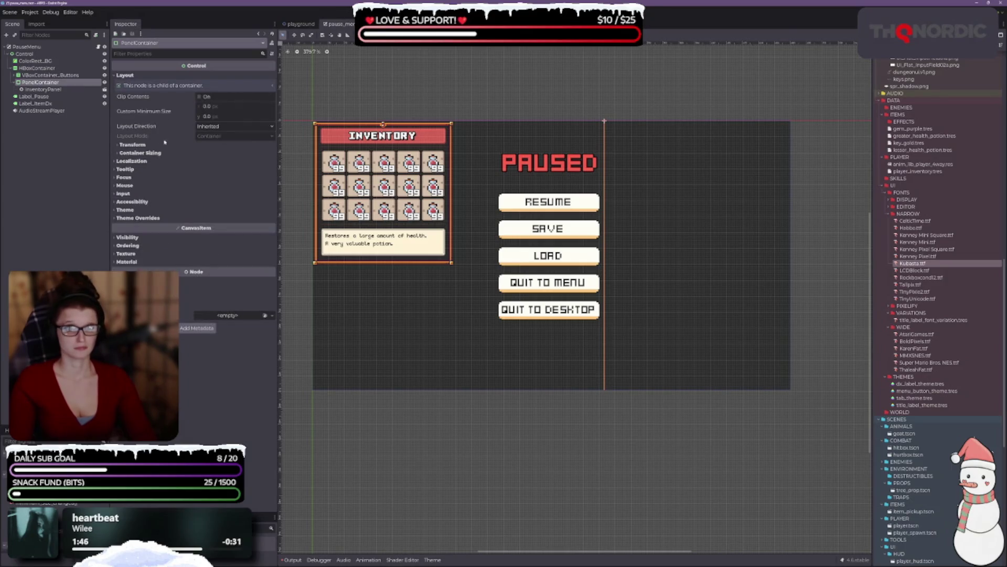
{"action": "left_click", "coordinate": [132, 145]}
{"action": "left_click", "coordinate": [140, 262]}
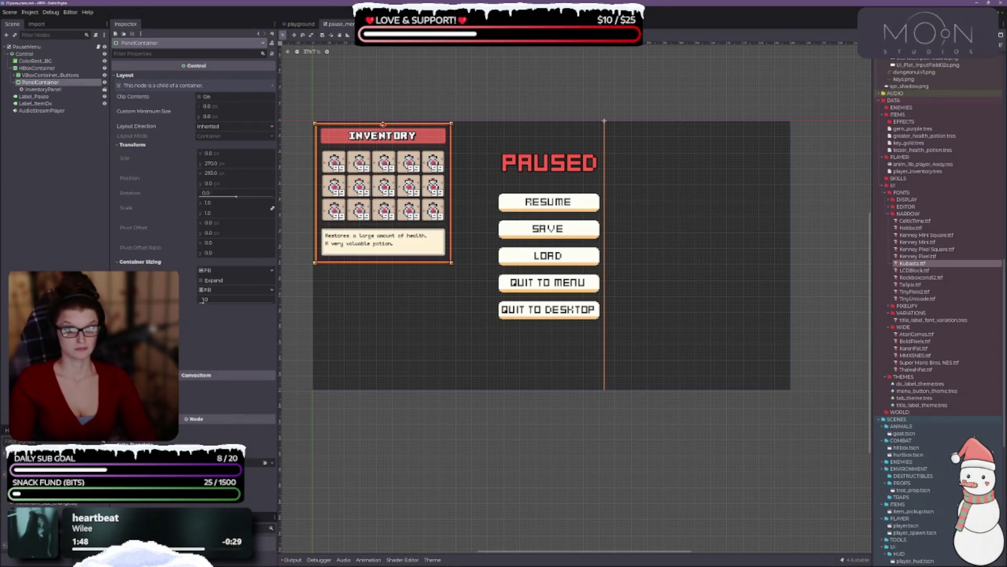
{"action": "left_click", "coordinate": [211, 290]}
{"action": "left_click", "coordinate": [219, 315]}
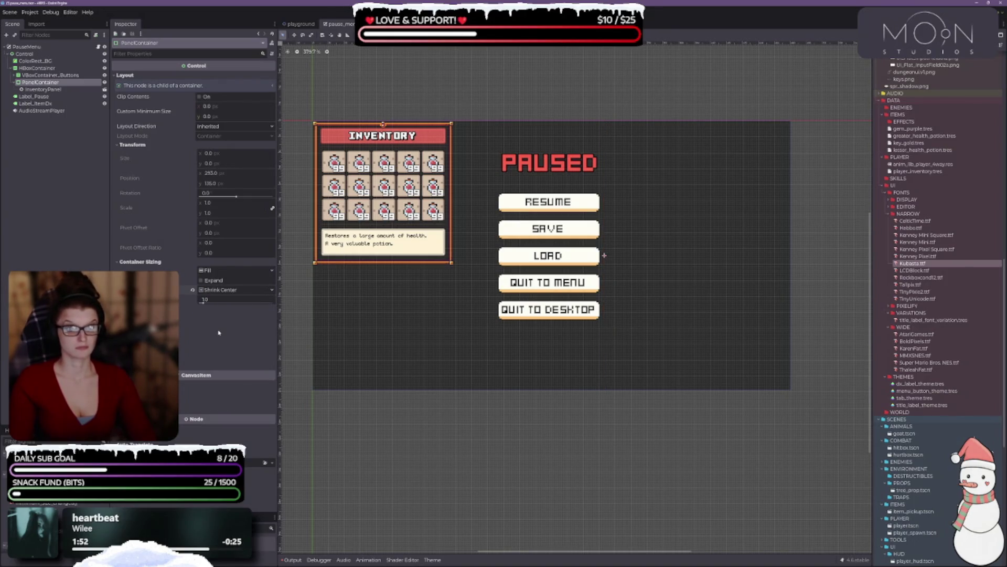
{"action": "left_click", "coordinate": [213, 281]}
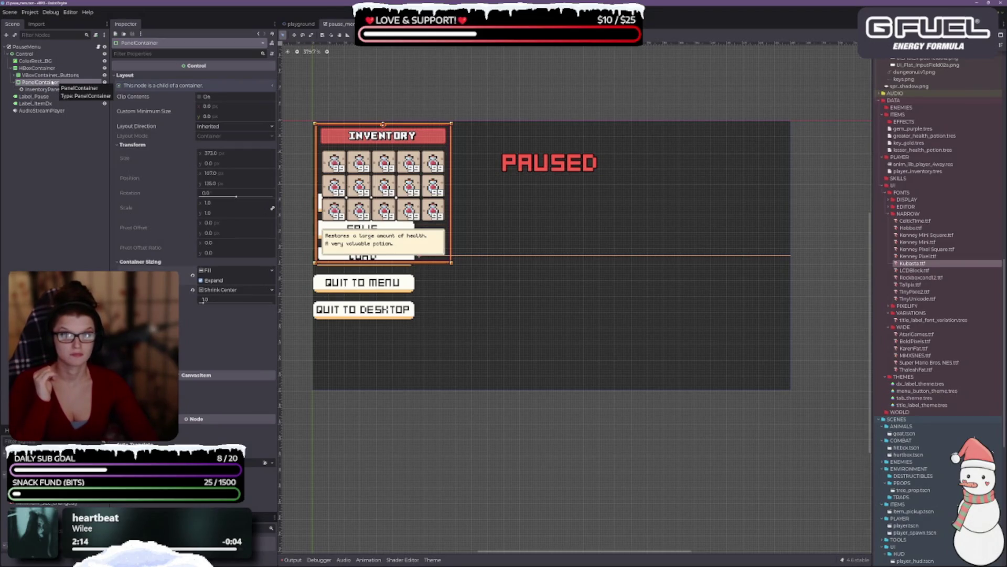
{"action": "left_click_drag", "start_coordinate": [53, 82], "coordinate": [52, 73]}
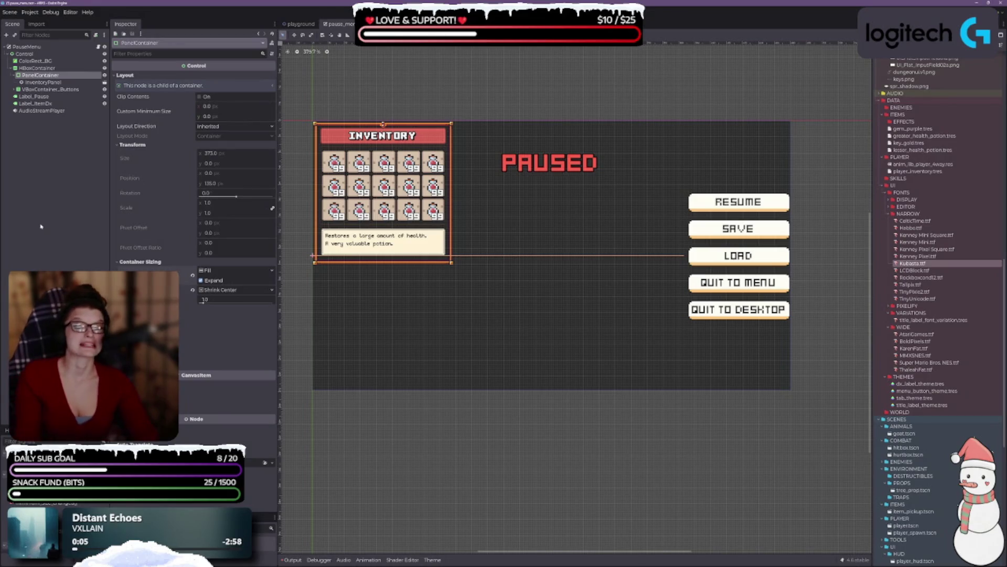
Step: Undo the panel reorder and tick horizontal Expand on VBoxContainer_Buttons
{"action": "key", "text": "ctrl+Up"}
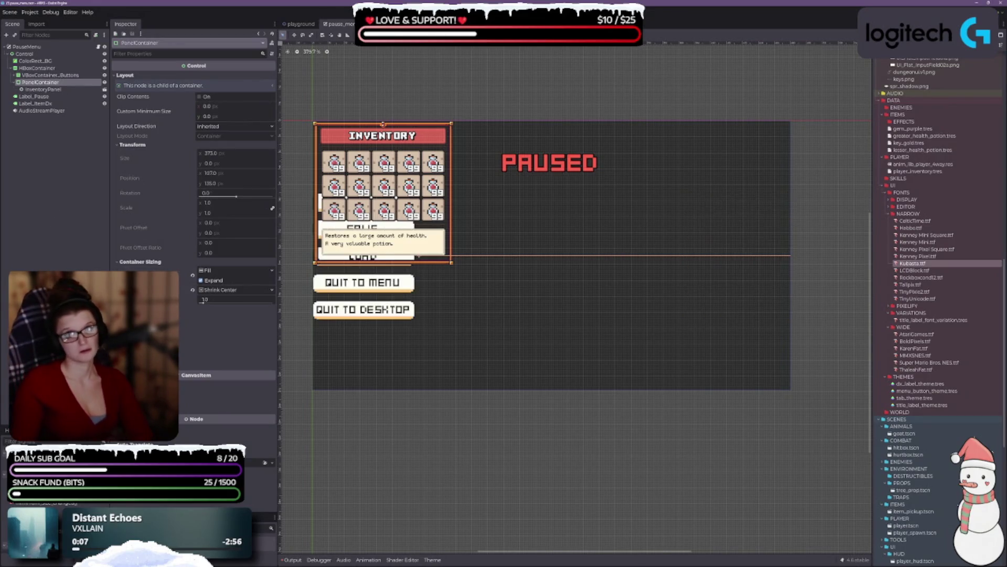
{"action": "left_click", "coordinate": [52, 75]}
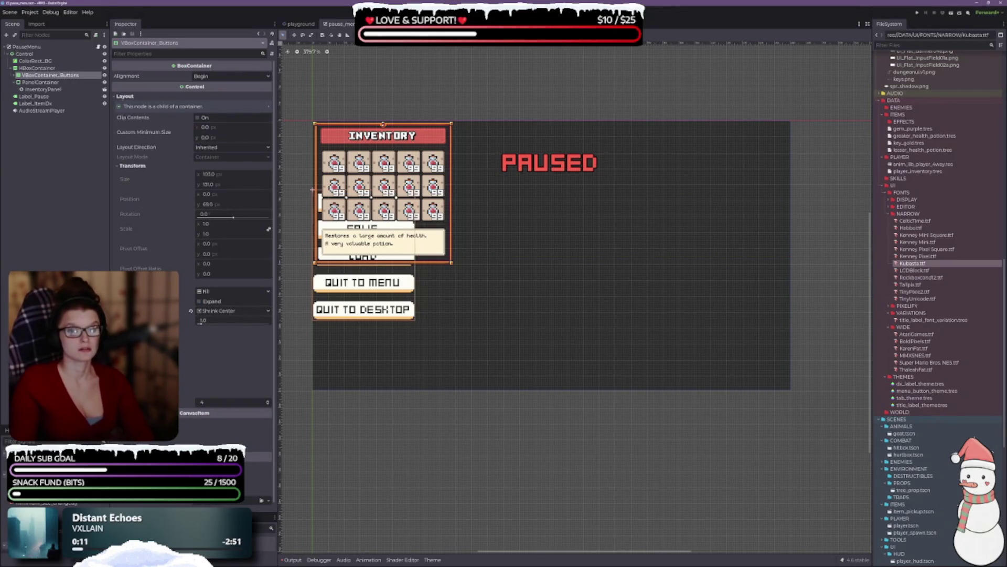
{"action": "left_click", "coordinate": [202, 302]}
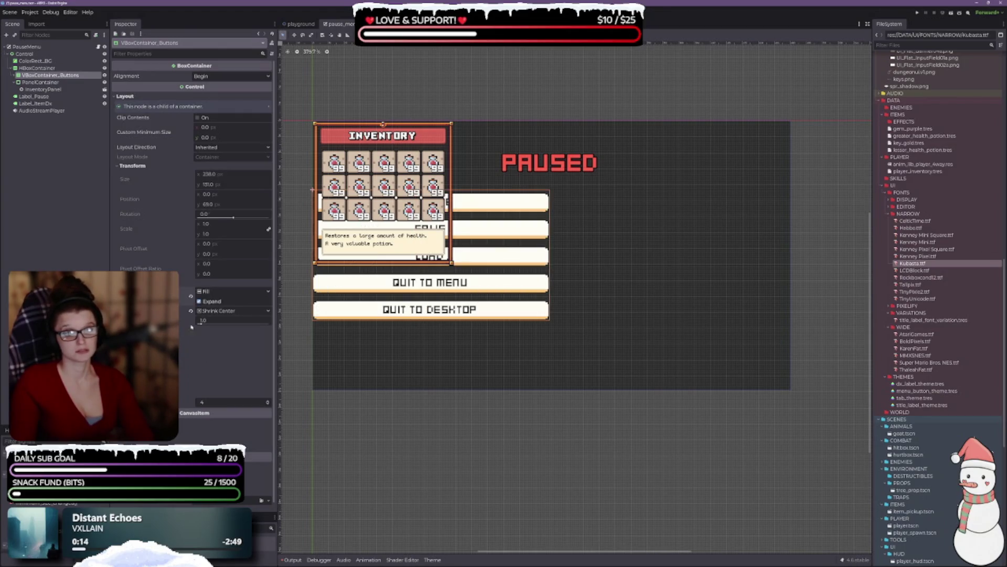
Step: Inspect the inventory panel and button column, then select the HBoxContainer row
{"action": "left_click", "coordinate": [40, 83]}
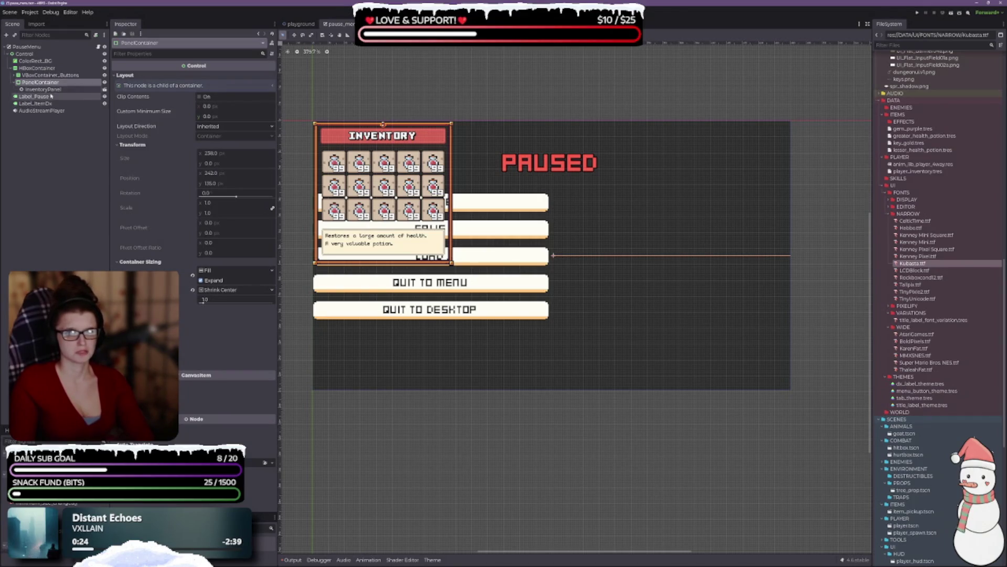
{"action": "left_click", "coordinate": [14, 83]}
{"action": "left_click", "coordinate": [26, 75]}
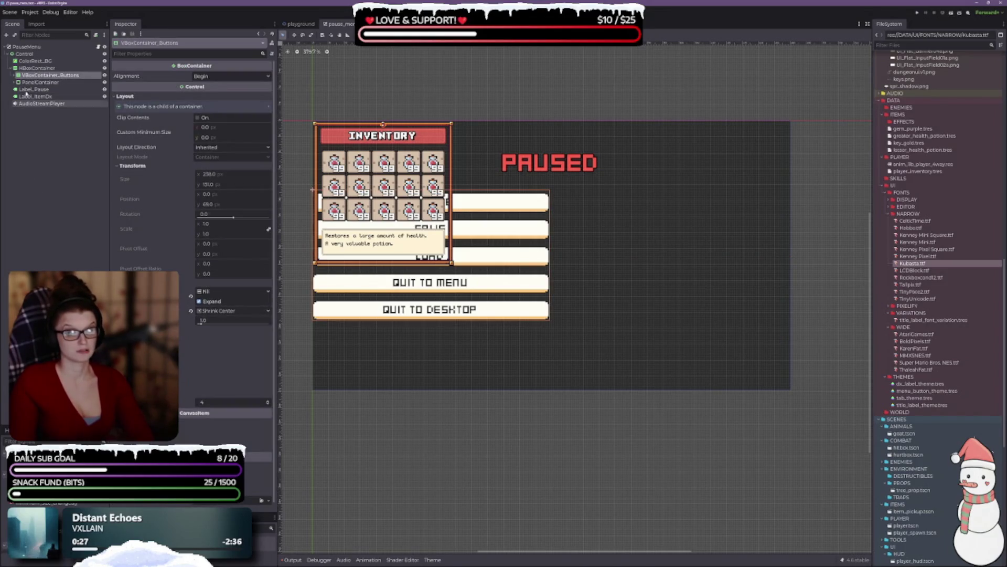
{"action": "left_click", "coordinate": [32, 82]}
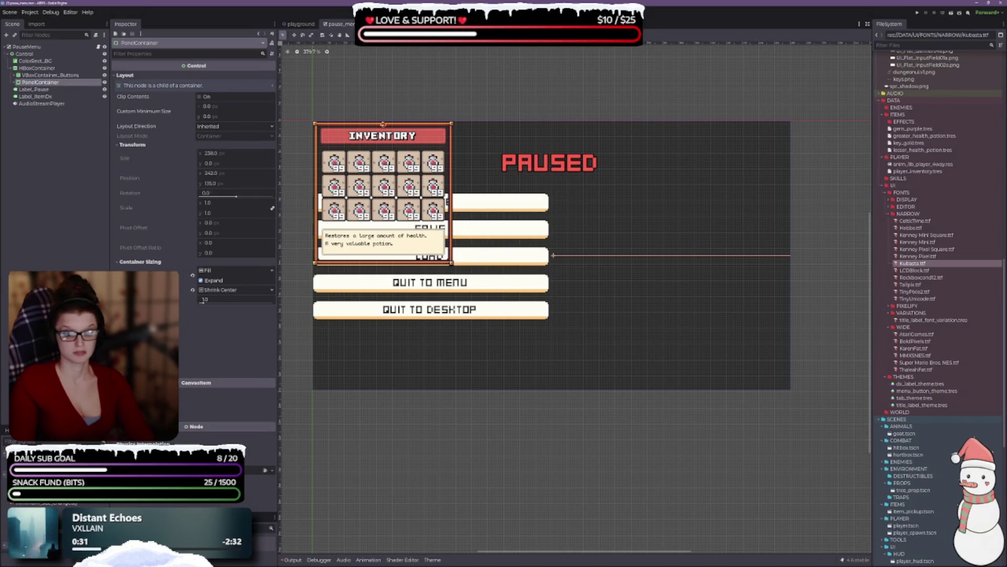
{"action": "key", "text": "Up"}
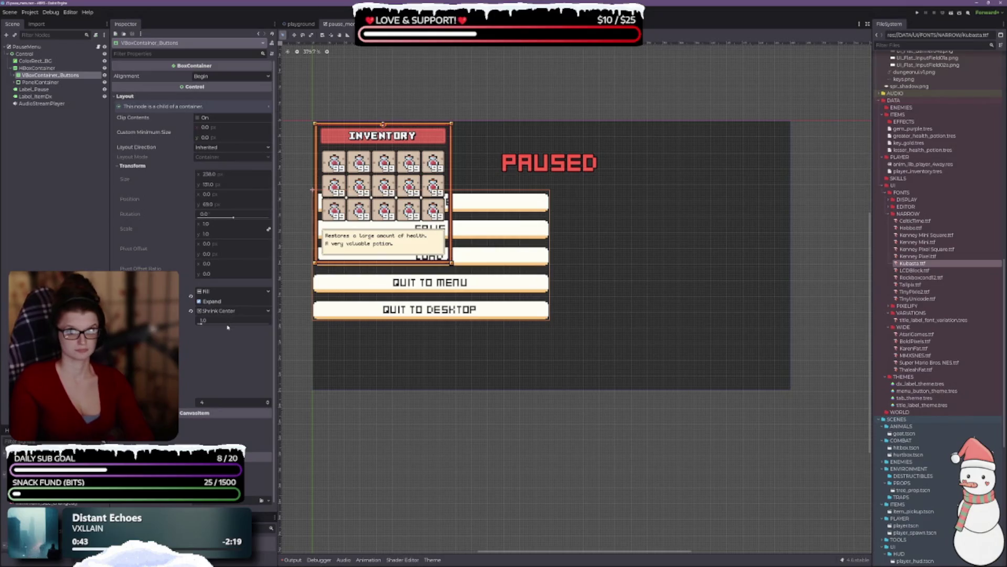
{"action": "scroll", "coordinate": [207, 309], "scroll_direction": "down", "scroll_amount": 2}
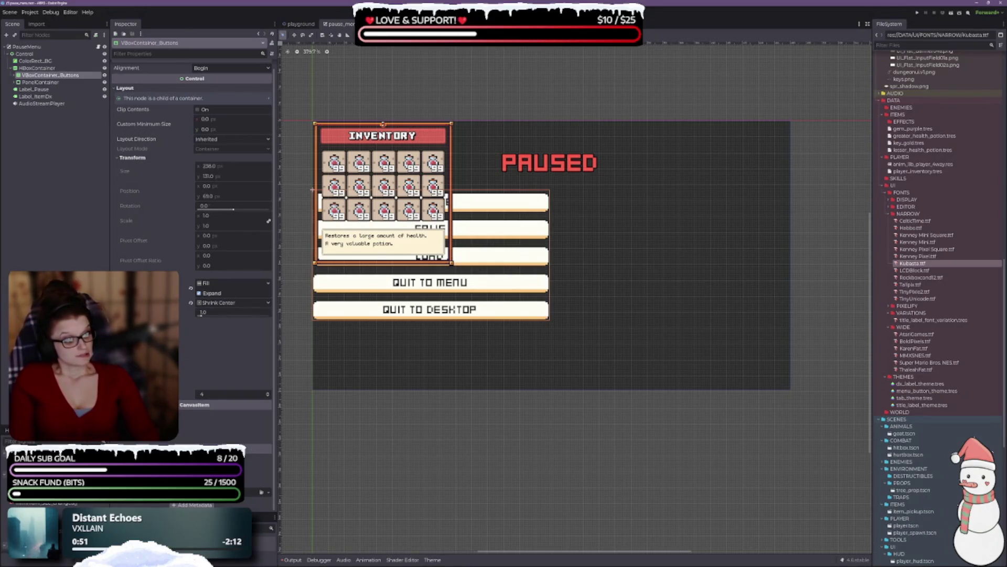
{"action": "left_click", "coordinate": [36, 68]}
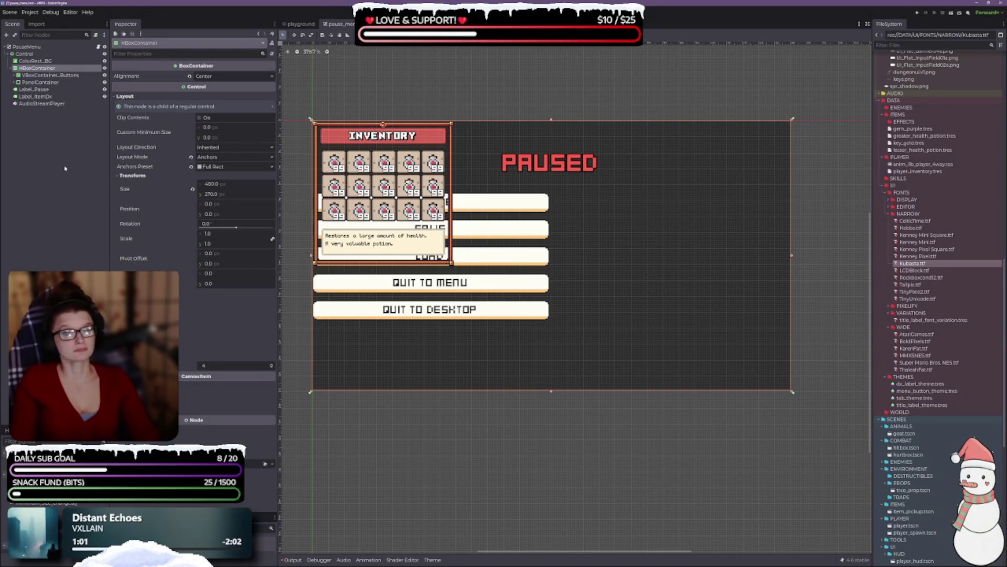
{"action": "scroll", "coordinate": [506, 377], "scroll_direction": "up", "scroll_amount": 3}
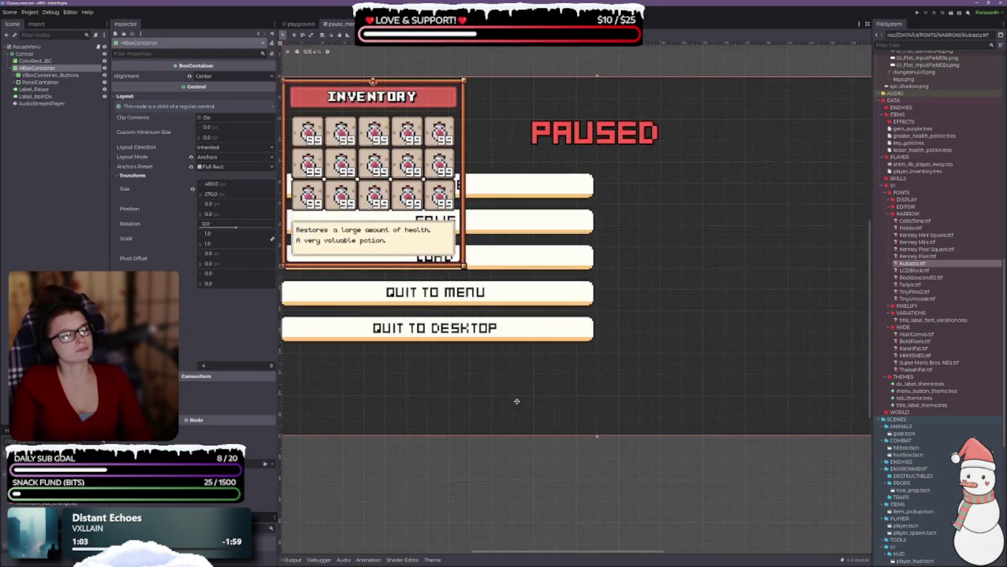
{"action": "scroll", "coordinate": [506, 378], "scroll_direction": "down", "scroll_amount": 2}
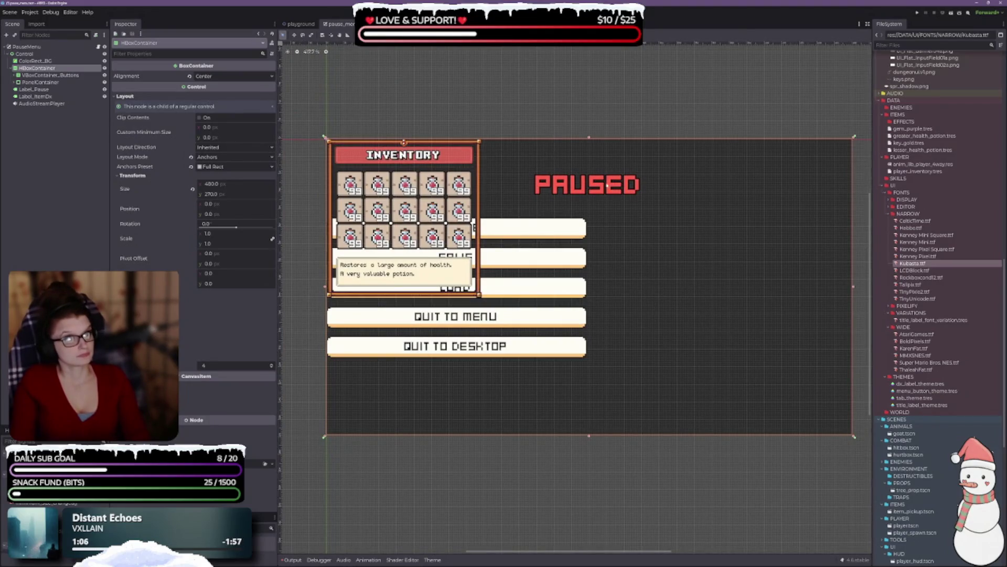
{"action": "scroll", "coordinate": [616, 313], "scroll_direction": "down", "scroll_amount": 1}
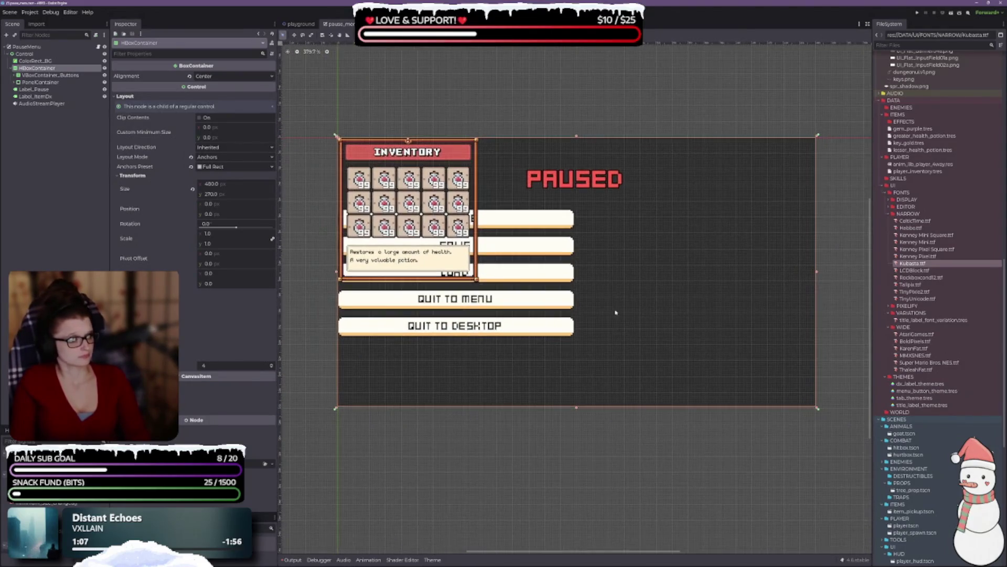
Step: Resize the HBoxContainer to 288 × 146 at position 96, 62 using its side and top handles
{"action": "left_click_drag", "start_coordinate": [817, 272], "coordinate": [720, 278]}
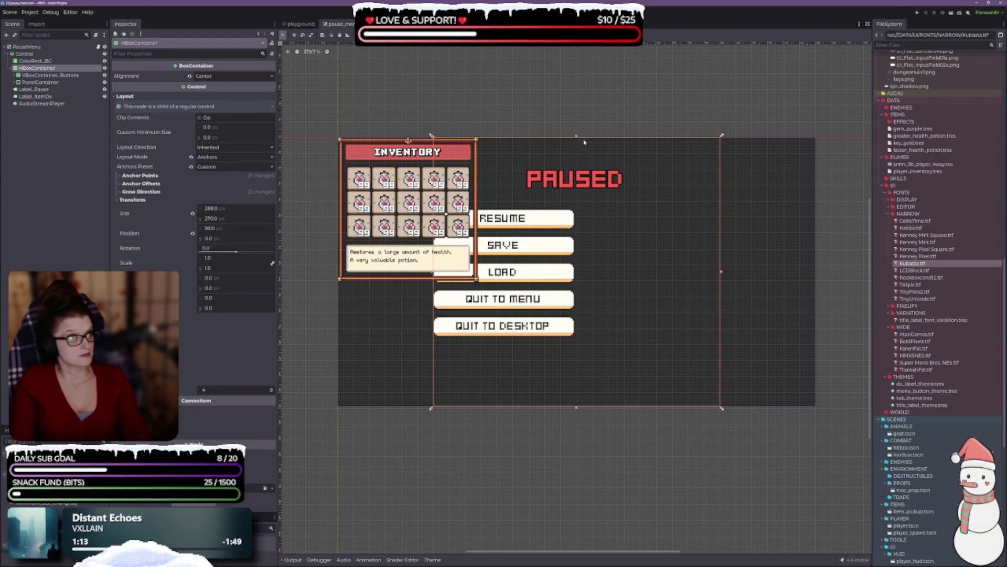
{"action": "left_click_drag", "start_coordinate": [577, 137], "coordinate": [584, 198]}
{"action": "scroll", "coordinate": [615, 248], "scroll_direction": "up", "scroll_amount": 3}
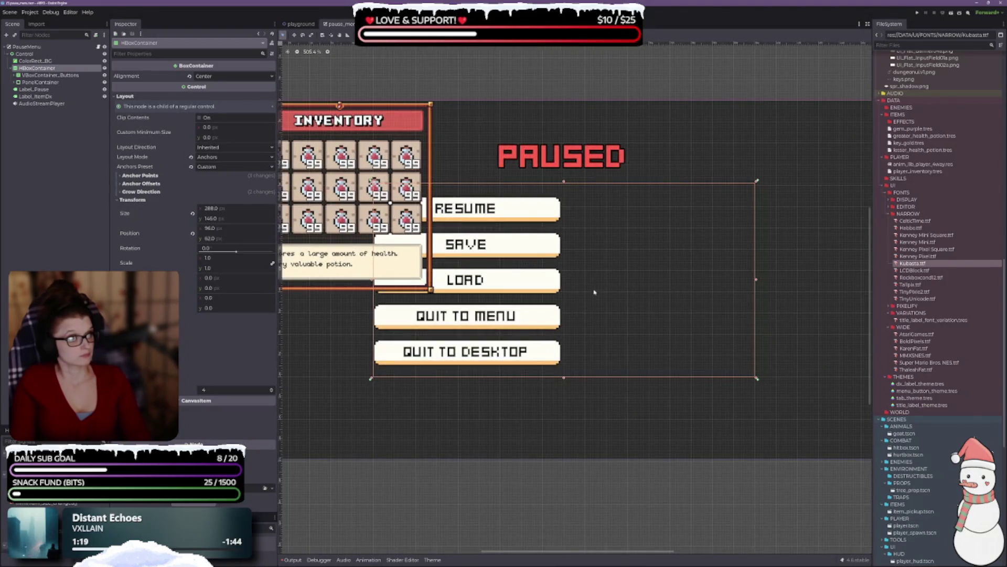
{"action": "scroll", "coordinate": [582, 306], "scroll_direction": "down", "scroll_amount": 3}
{"action": "scroll", "coordinate": [654, 284], "scroll_direction": "up", "scroll_amount": 3}
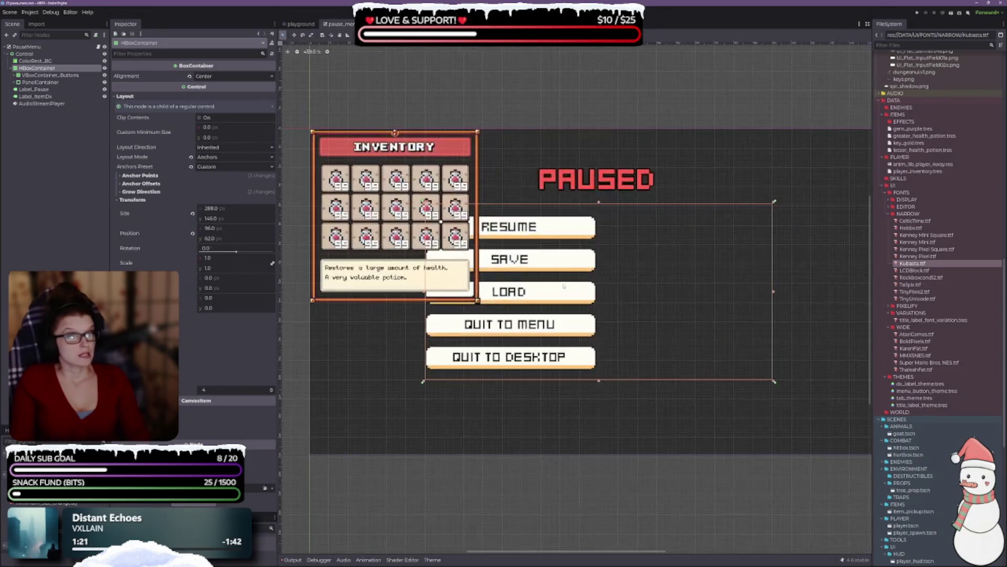
{"action": "left_click_drag", "start_coordinate": [654, 284], "coordinate": [616, 271]}
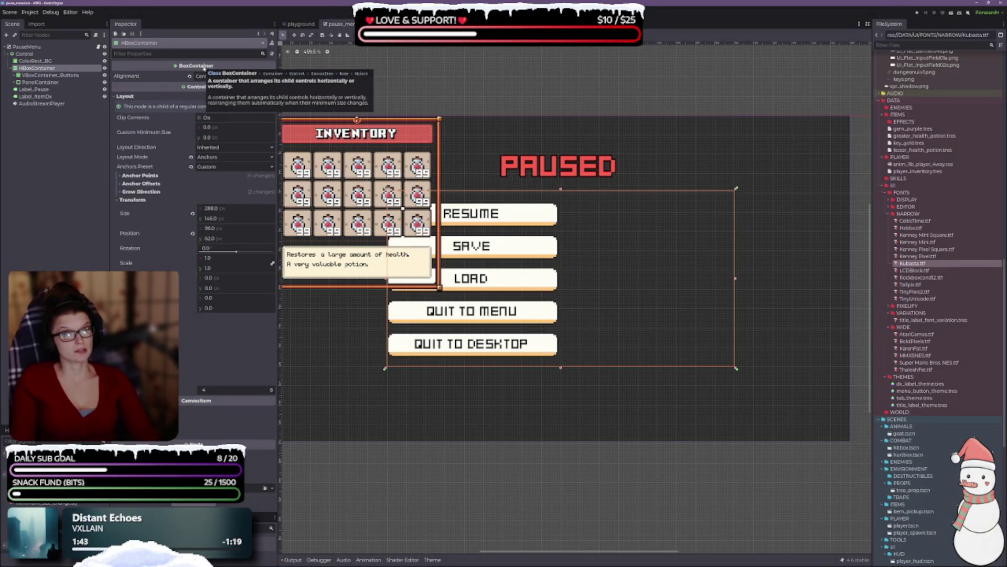
Step: Inspect PanelContainer and its InventoryPanel child in the Scene dock
{"action": "left_click", "coordinate": [33, 84]}
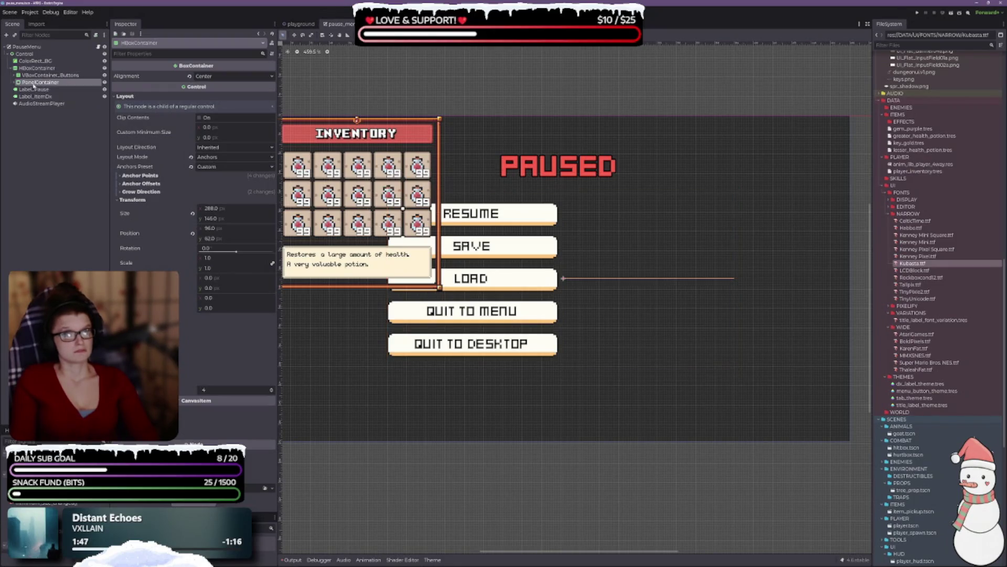
{"action": "mouse_move", "coordinate": [202, 68]}
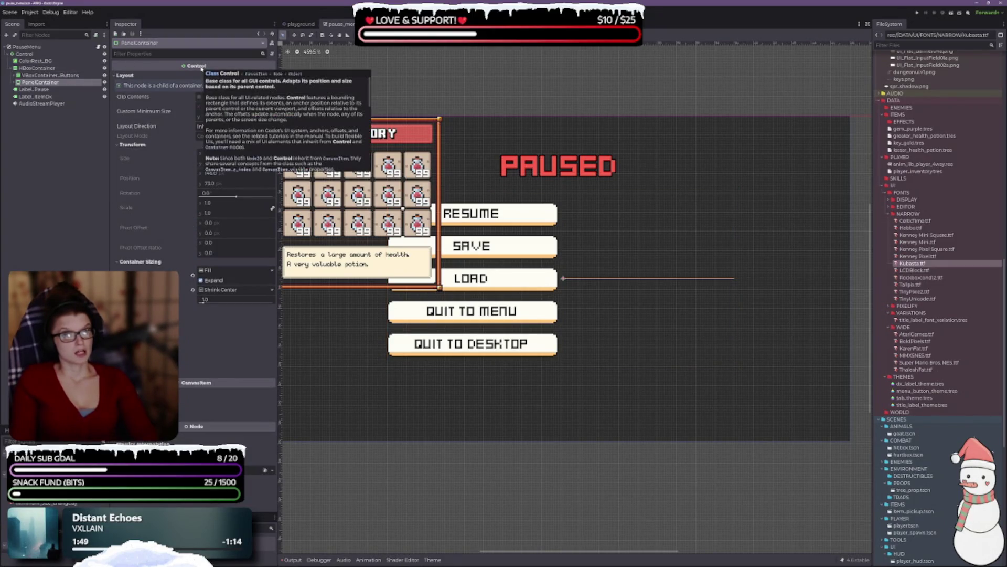
{"action": "double_click", "coordinate": [30, 84]}
{"action": "left_click", "coordinate": [33, 89]}
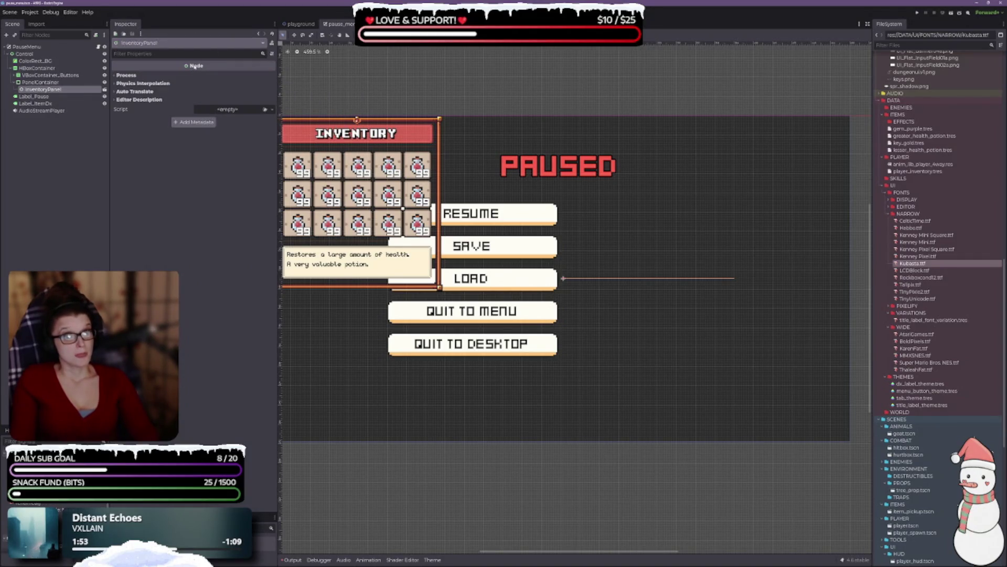
{"action": "mouse_move", "coordinate": [195, 67]}
{"action": "left_click", "coordinate": [61, 82]}
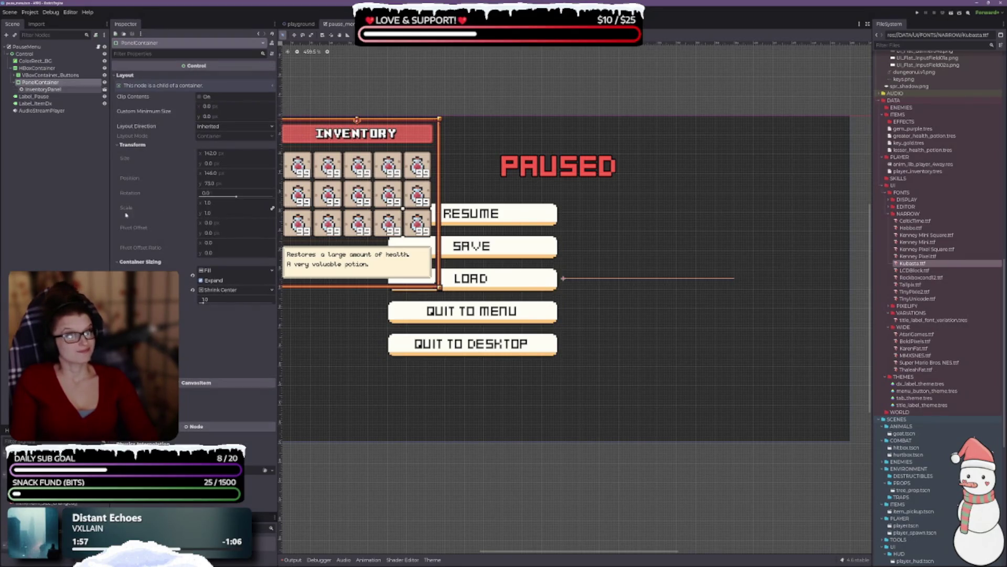
{"action": "scroll", "coordinate": [531, 336], "scroll_direction": "left", "scroll_amount": 5}
{"action": "scroll", "coordinate": [378, 315], "scroll_direction": "down", "scroll_amount": 2}
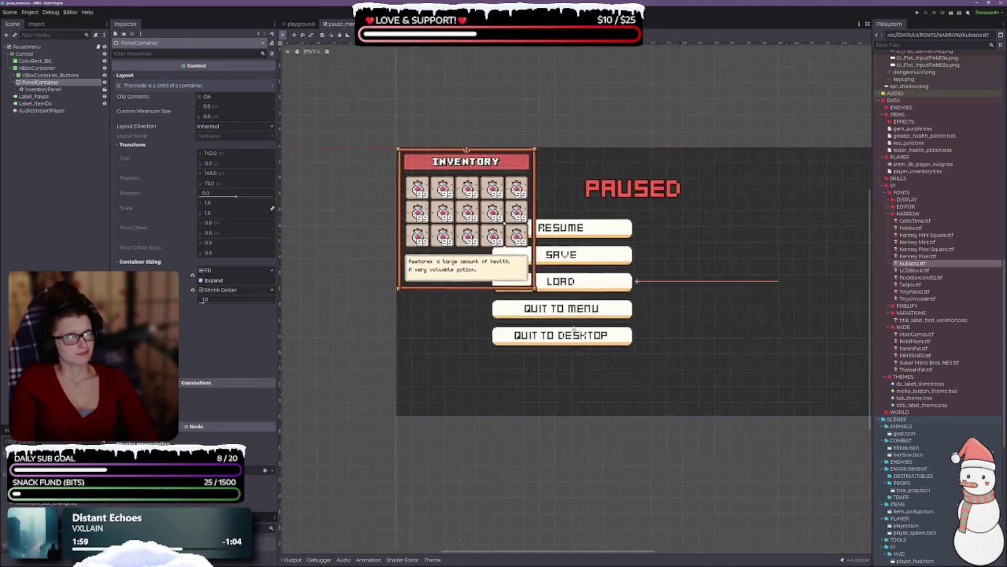
{"action": "scroll", "coordinate": [377, 315], "scroll_direction": "right", "scroll_amount": 3}
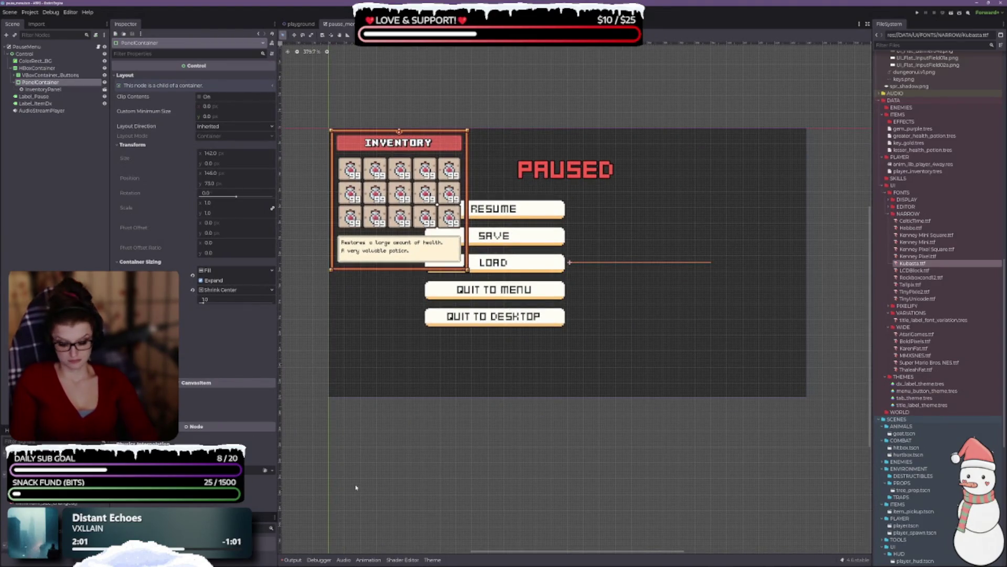
Step: Undo three times to revert the panel's sizing and container wrapping
{"action": "key", "text": "ctrl+z"}
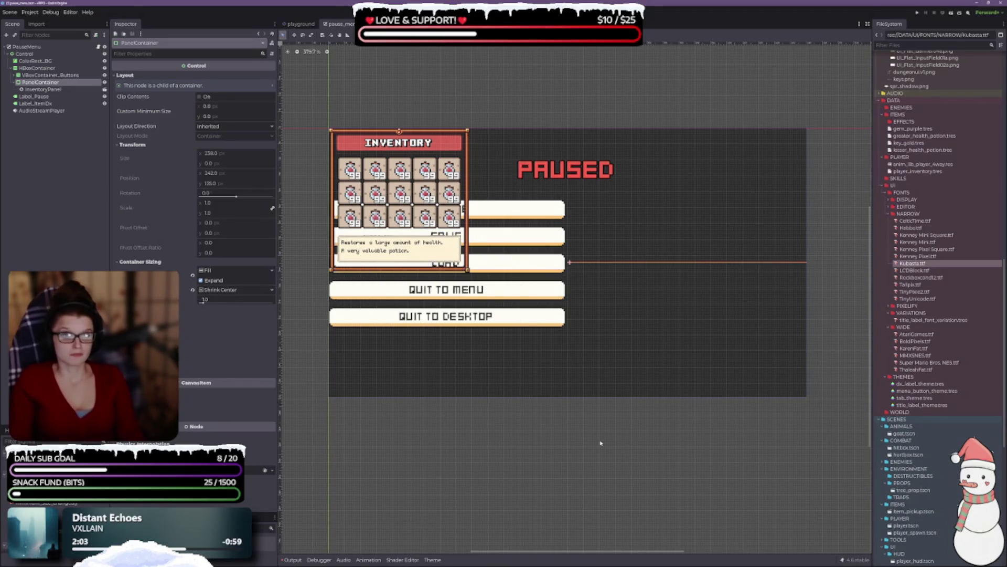
{"action": "key", "text": "ctrl+z"}
{"action": "key", "text": "ctrl+z"}
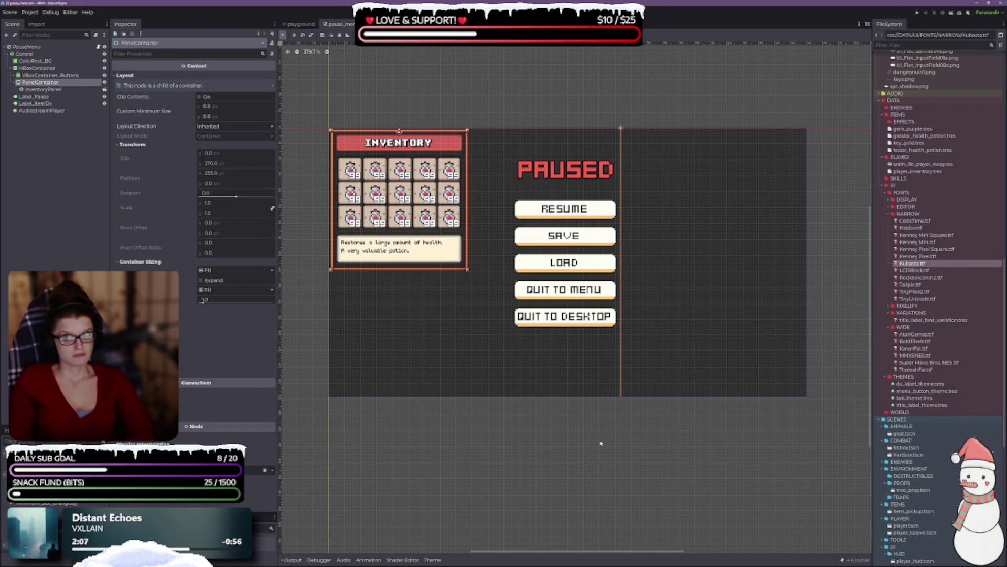
{"action": "key", "text": "ctrl+z"}
{"action": "key", "text": "ctrl+z"}
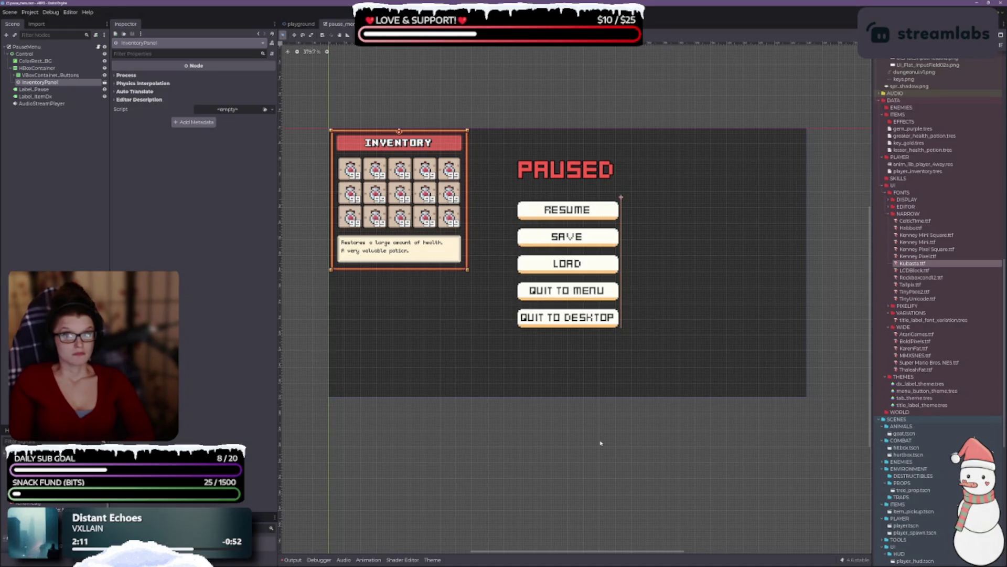
Step: Undo three more edits until InventoryPanel sits ahead of VBoxContainer_Buttons in HBoxContainer
{"action": "key", "text": "ctrl+z"}
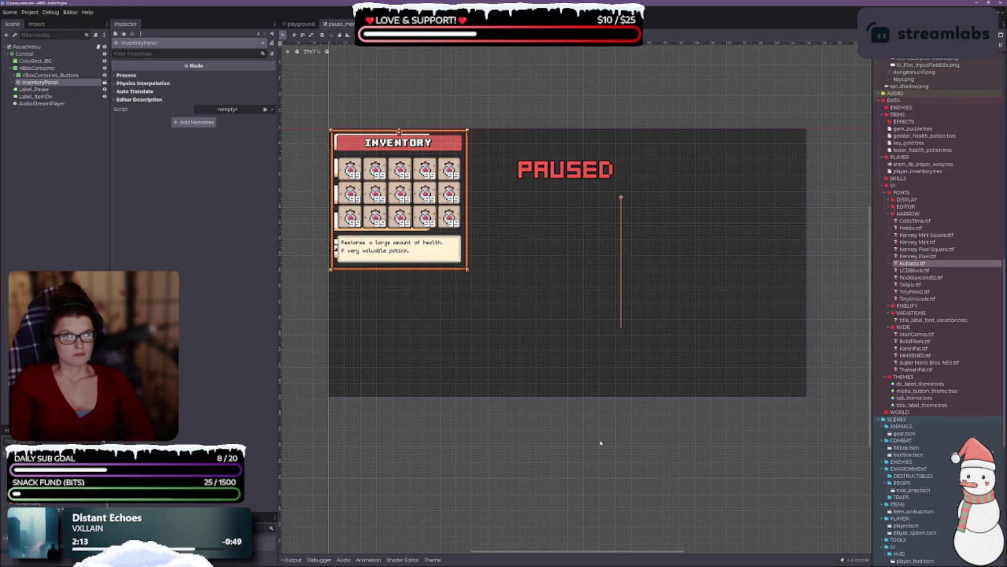
{"action": "key", "text": "ctrl+z"}
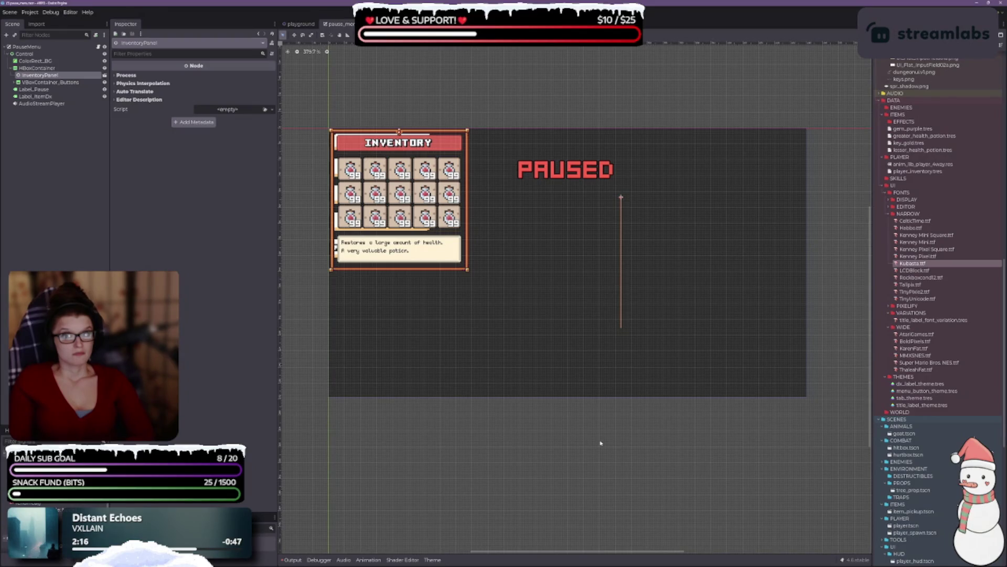
{"action": "key", "text": "ctrl+z"}
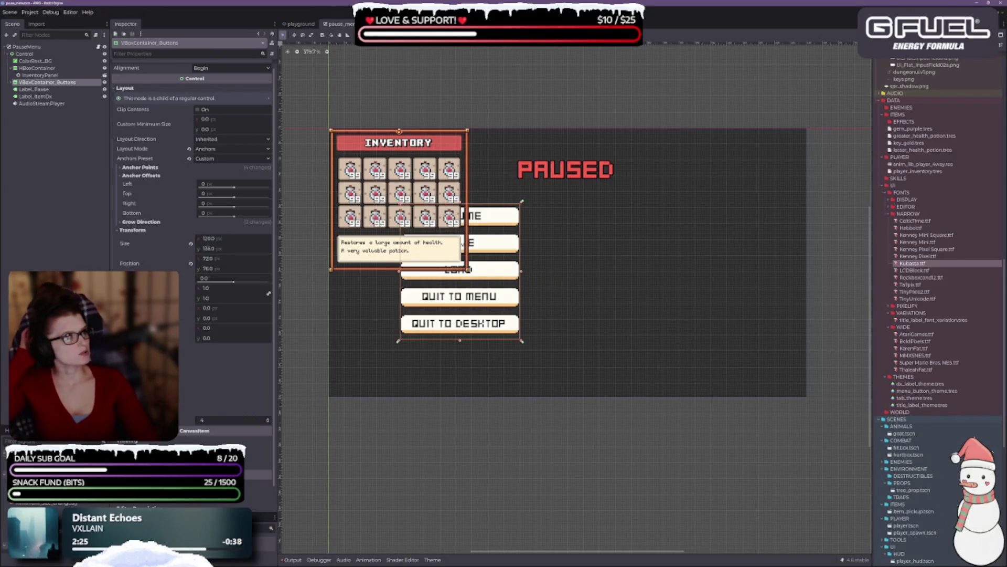
{"action": "double_click", "coordinate": [429, 207]}
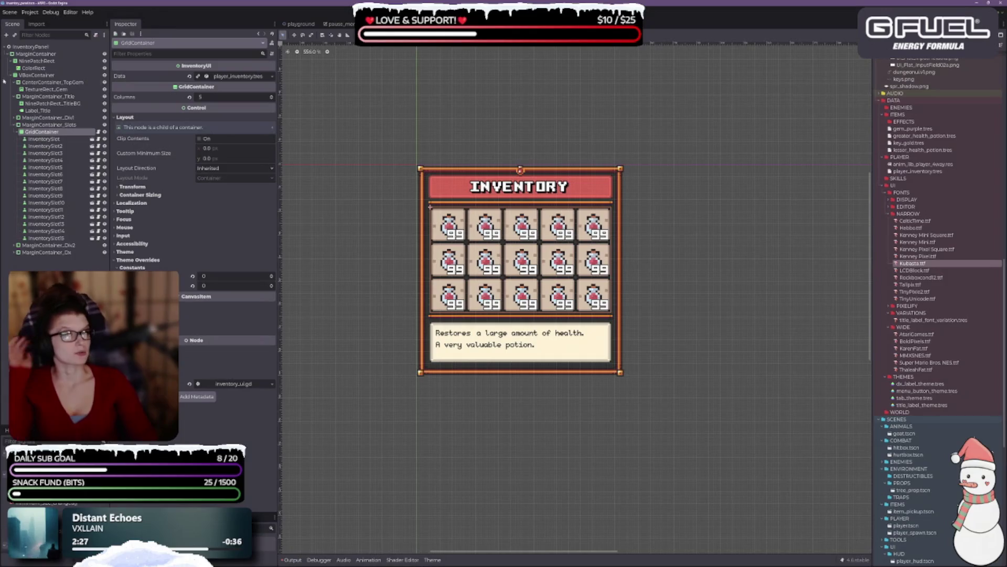
{"action": "left_click", "coordinate": [338, 24]}
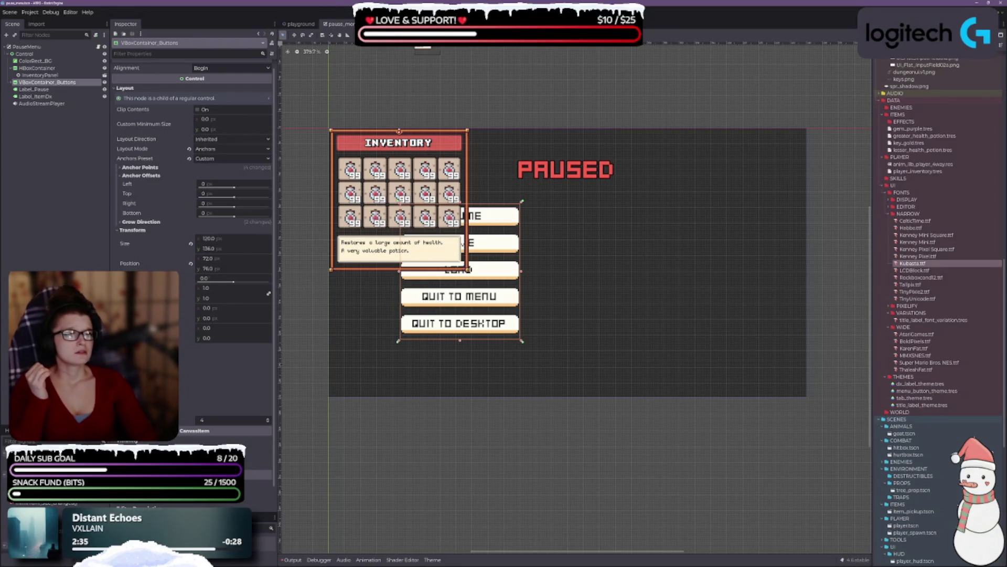
{"action": "left_click", "coordinate": [399, 24]}
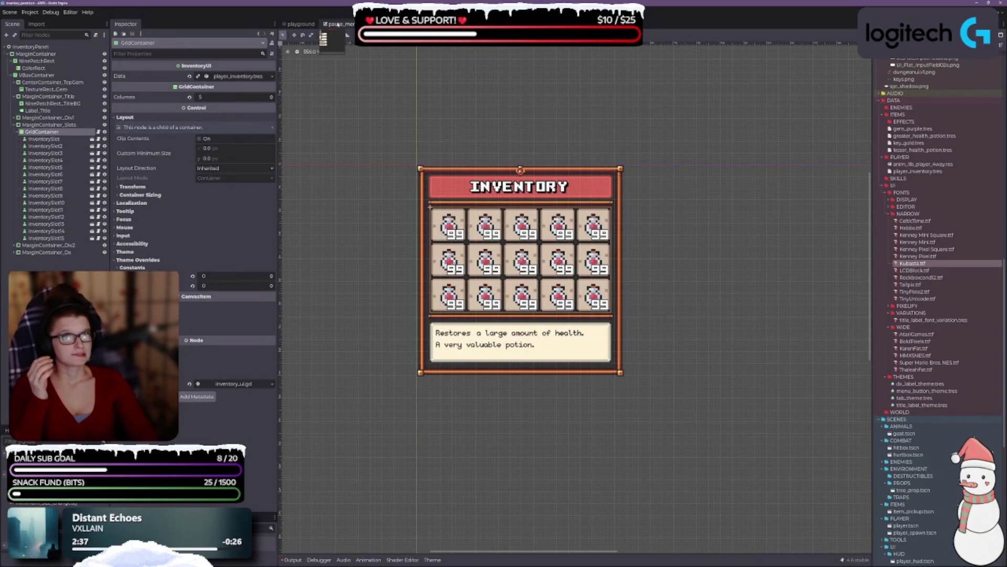
{"action": "key", "text": "ctrl+shift+Tab"}
{"action": "scroll", "coordinate": [559, 323], "scroll_direction": "down", "scroll_amount": 1}
{"action": "scroll", "coordinate": [556, 325], "scroll_direction": "up", "scroll_amount": 1}
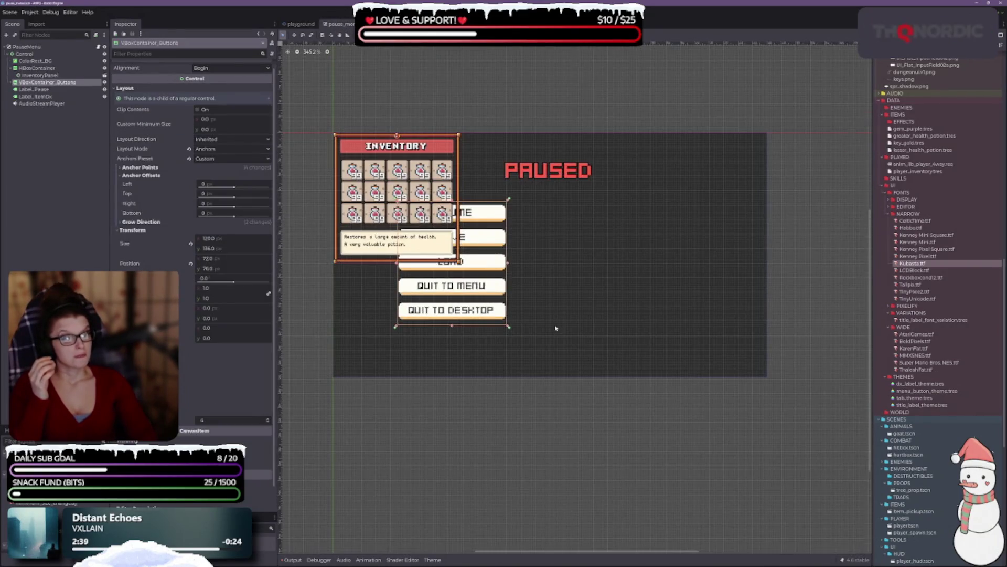
{"action": "left_click", "coordinate": [30, 62]}
{"action": "left_click", "coordinate": [23, 54]}
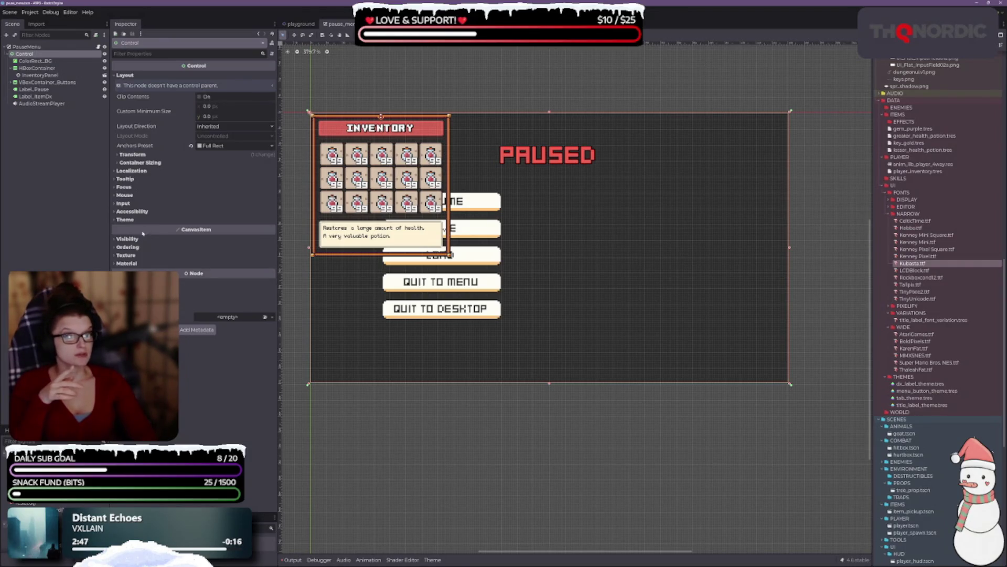
Step: Apply the Center anchor preset to HBoxContainer, shrinking it to 40 × 40 at 220, 115
{"action": "left_click", "coordinate": [34, 61]}
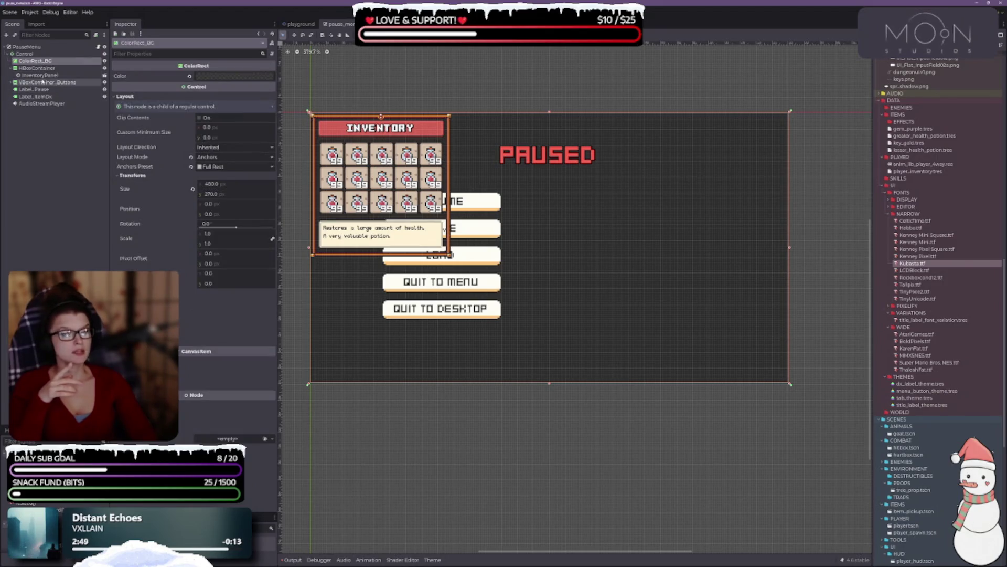
{"action": "left_click", "coordinate": [38, 68]}
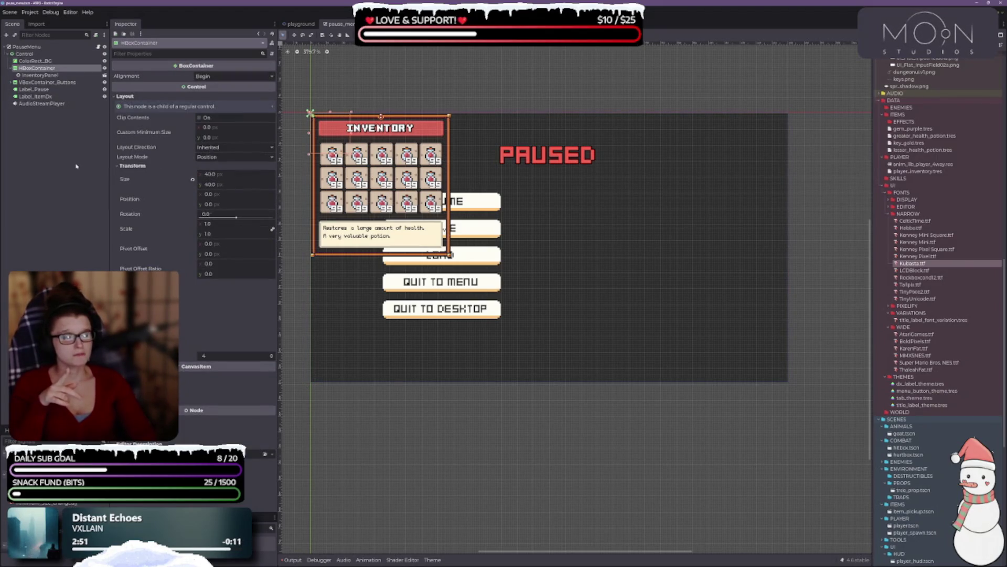
{"action": "scroll", "coordinate": [351, 182], "scroll_direction": "up", "scroll_amount": 2}
{"action": "scroll", "coordinate": [735, 299], "scroll_direction": "down", "scroll_amount": 1}
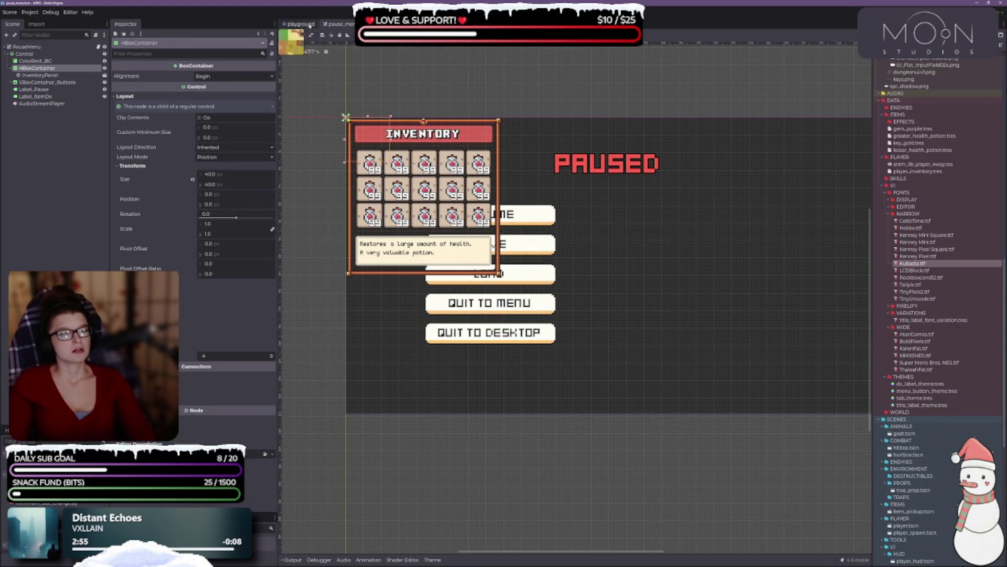
{"action": "left_click", "coordinate": [449, 35]}
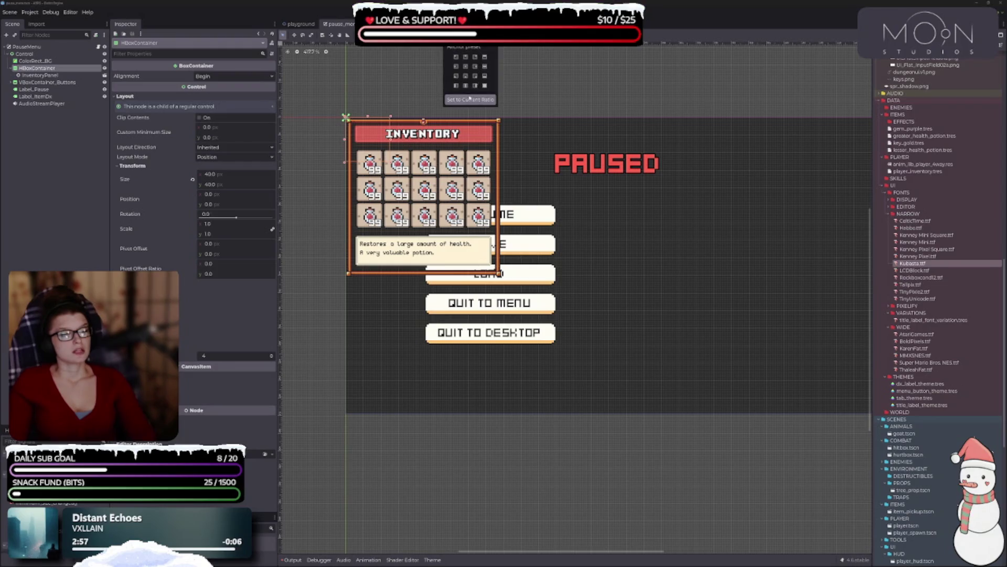
{"action": "left_click", "coordinate": [467, 67]}
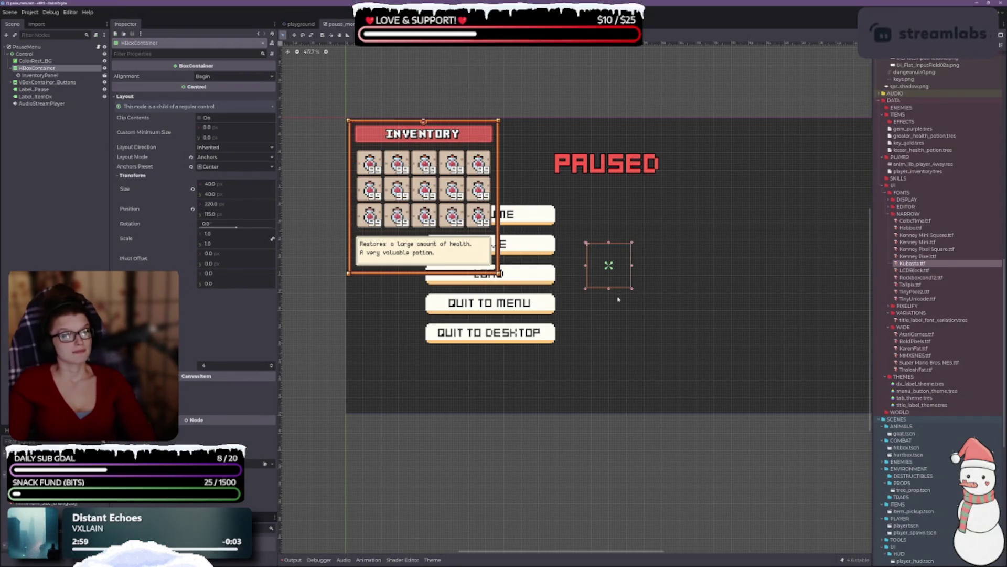
{"action": "scroll", "coordinate": [742, 258], "scroll_direction": "up", "scroll_amount": 3}
{"action": "scroll", "coordinate": [521, 242], "scroll_direction": "up", "scroll_amount": 3}
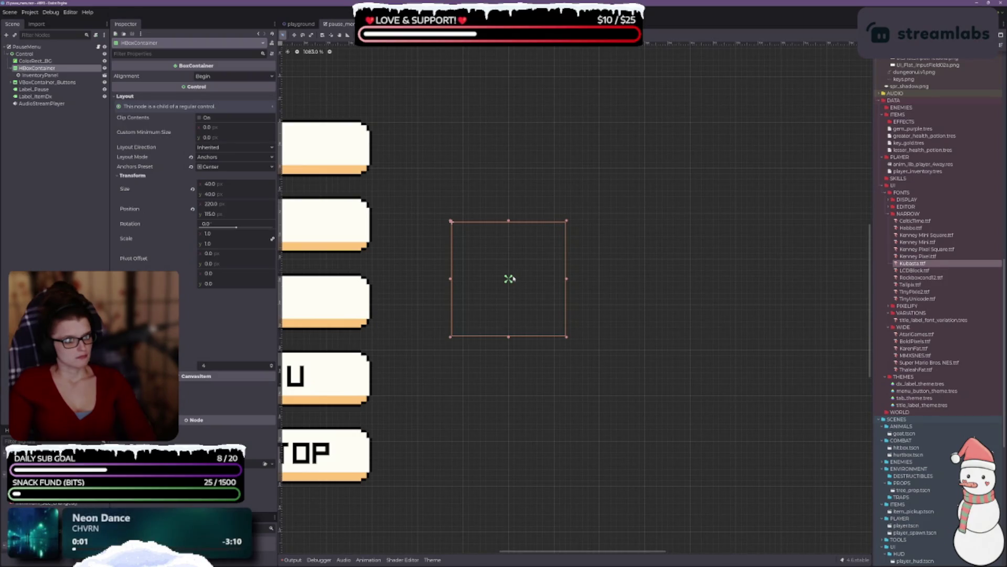
Step: Try pinning the HBoxContainer's anchors to its corners, then undo back to the centre preset
{"action": "left_click_drag", "start_coordinate": [521, 269], "coordinate": [567, 222]}
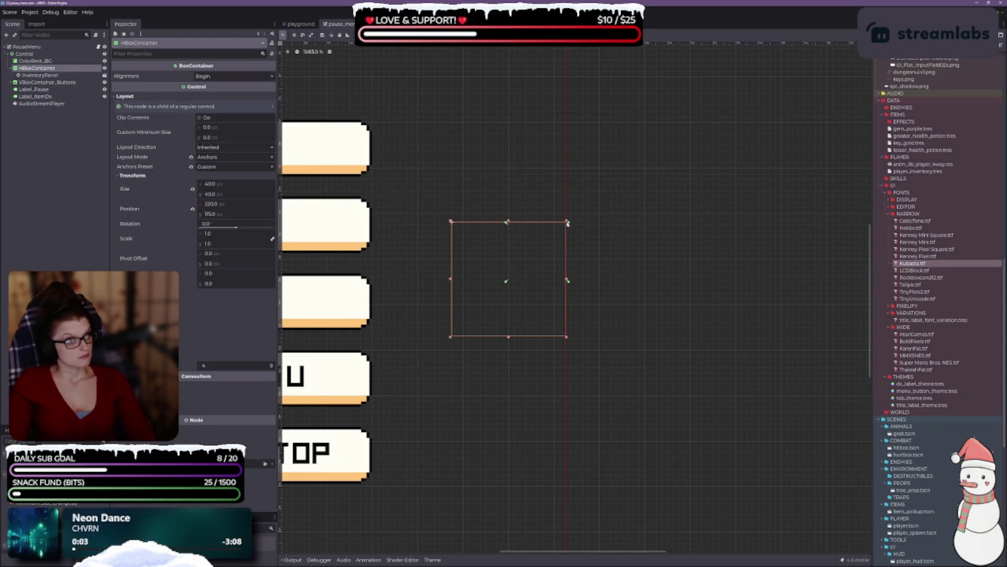
{"action": "left_click_drag", "start_coordinate": [507, 223], "coordinate": [451, 222]}
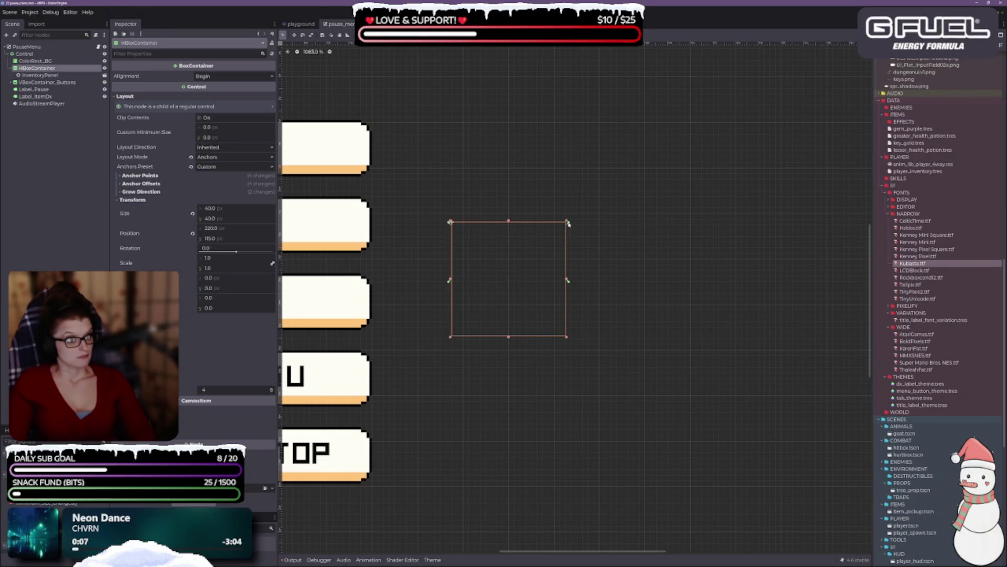
{"action": "left_click_drag", "start_coordinate": [569, 282], "coordinate": [568, 338]}
{"action": "scroll", "coordinate": [571, 300], "scroll_direction": "down", "scroll_amount": 4}
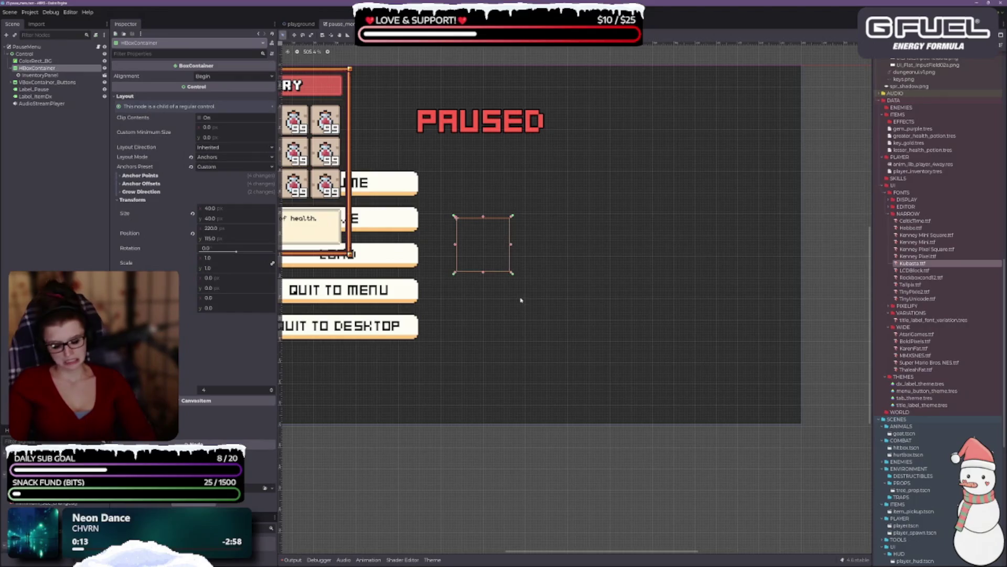
{"action": "key", "text": "ctrl+z"}
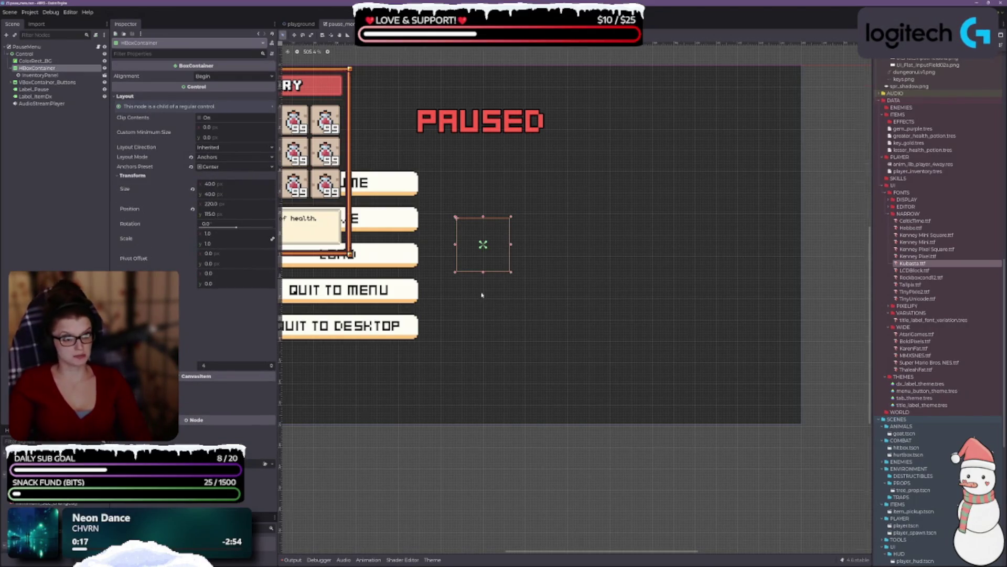
{"action": "scroll", "coordinate": [482, 292], "scroll_direction": "down", "scroll_amount": 3}
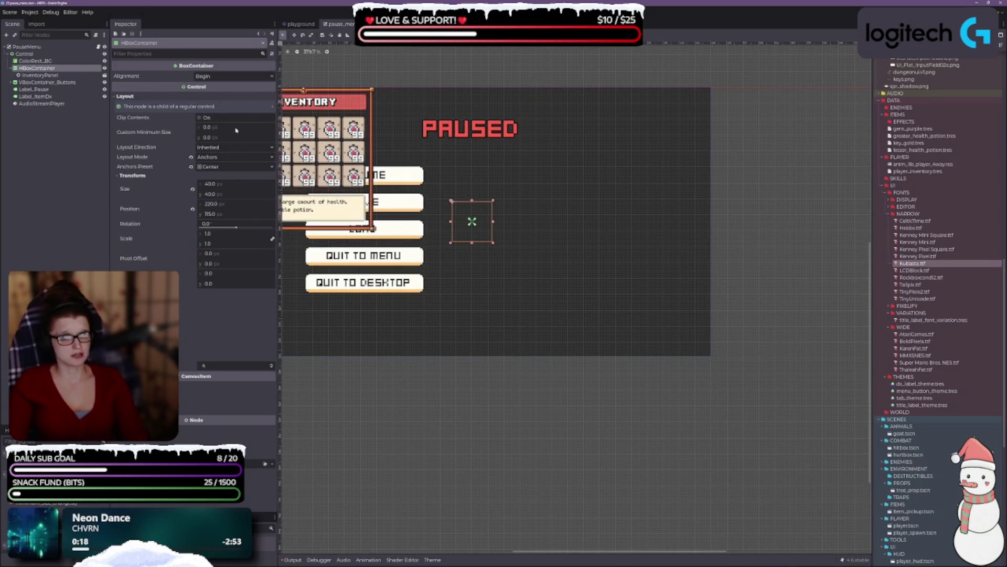
Step: Widen the HBoxContainer evenly on both sides and stretch it taller toward 352 × 160
{"action": "mouse_move", "coordinate": [494, 223]}
{"action": "left_mouse_down"}
{"action": "mouse_move", "coordinate": [602, 231]}
{"action": "mouse_move", "coordinate": [650, 251]}
{"action": "left_mouse_up"}
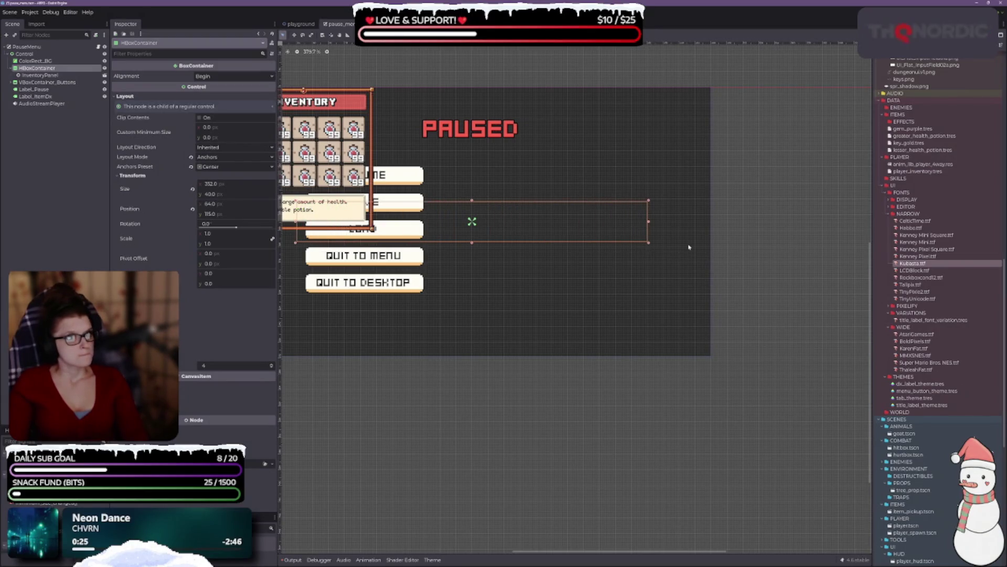
{"action": "scroll", "coordinate": [690, 248], "scroll_direction": "up", "scroll_amount": 4}
{"action": "scroll", "coordinate": [456, 295], "scroll_direction": "down", "scroll_amount": 2}
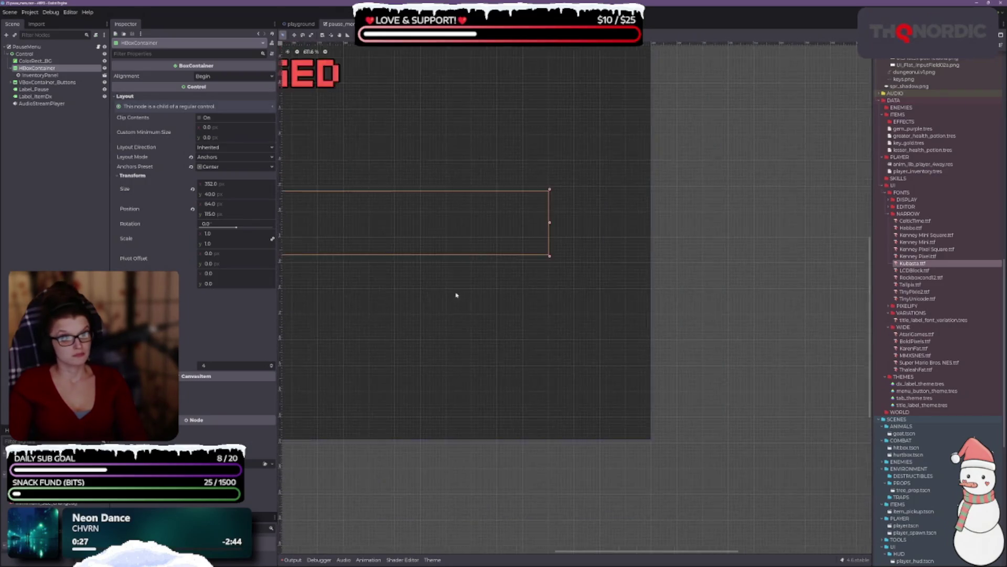
{"action": "scroll", "coordinate": [695, 274], "scroll_direction": "down", "scroll_amount": 2}
{"action": "scroll", "coordinate": [562, 213], "scroll_direction": "up", "scroll_amount": 2}
{"action": "left_click_drag", "start_coordinate": [562, 187], "coordinate": [558, 112]}
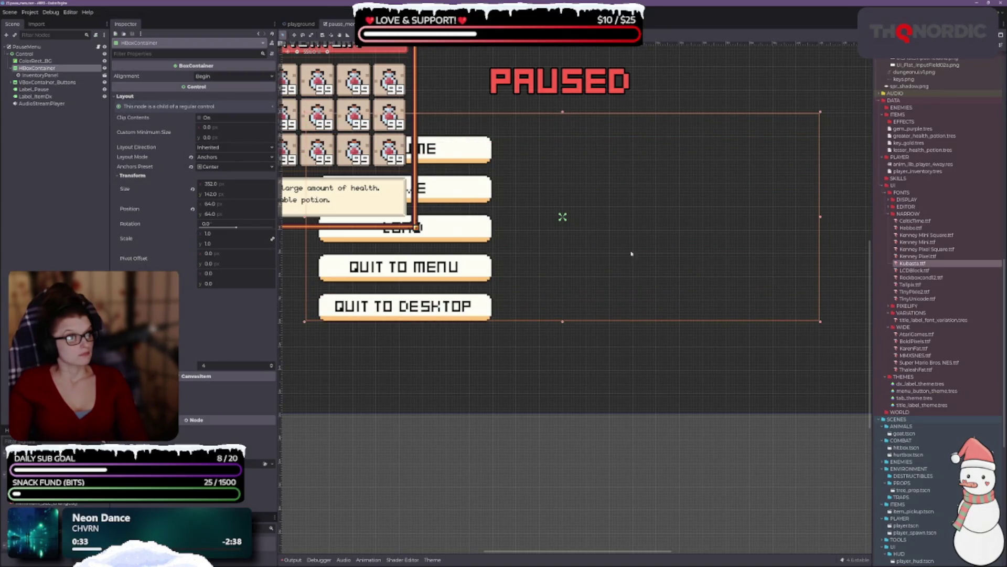
{"action": "left_click_drag", "start_coordinate": [563, 322], "coordinate": [563, 352]}
{"action": "scroll", "coordinate": [676, 275], "scroll_direction": "down", "scroll_amount": 2}
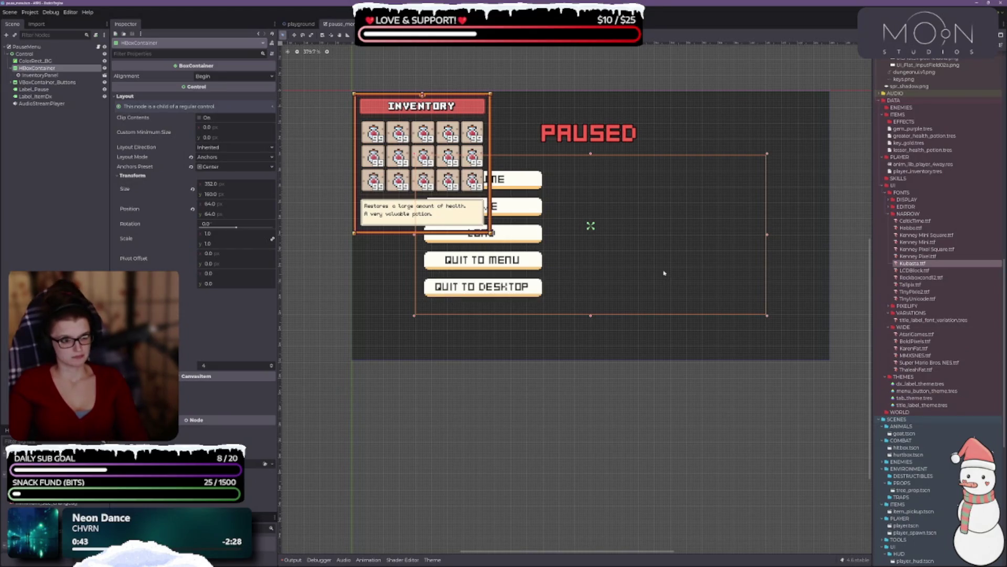
{"action": "left_click_drag", "start_coordinate": [664, 272], "coordinate": [636, 295]}
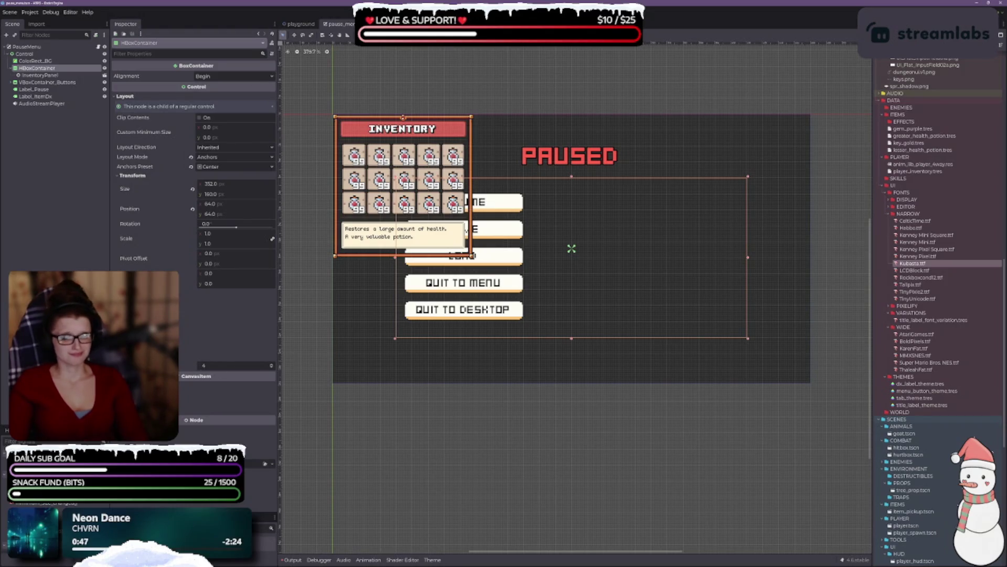
Step: Set the HBoxContainer's Alignment to Center
{"action": "left_click", "coordinate": [118, 365]}
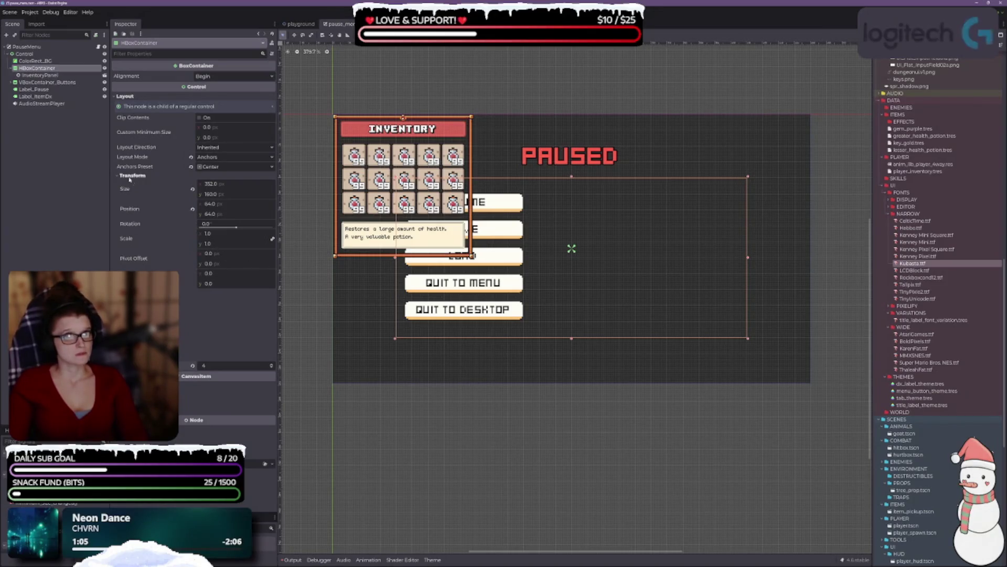
{"action": "left_click", "coordinate": [221, 76]}
{"action": "left_click", "coordinate": [213, 94]}
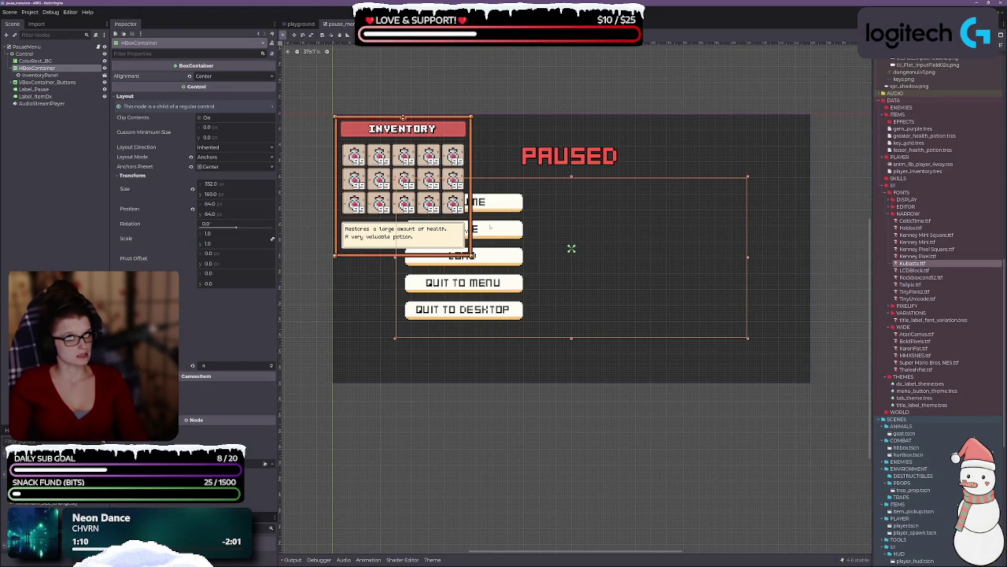
{"action": "left_click", "coordinate": [30, 76]}
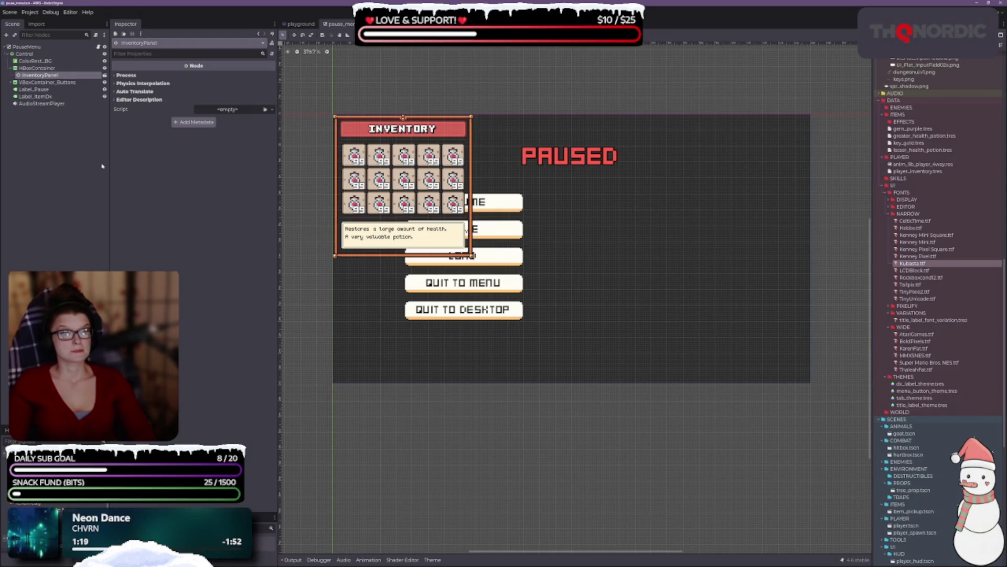
Step: Move the button column into the HBoxContainer and place InventoryPanel after it
{"action": "left_click", "coordinate": [47, 82]}
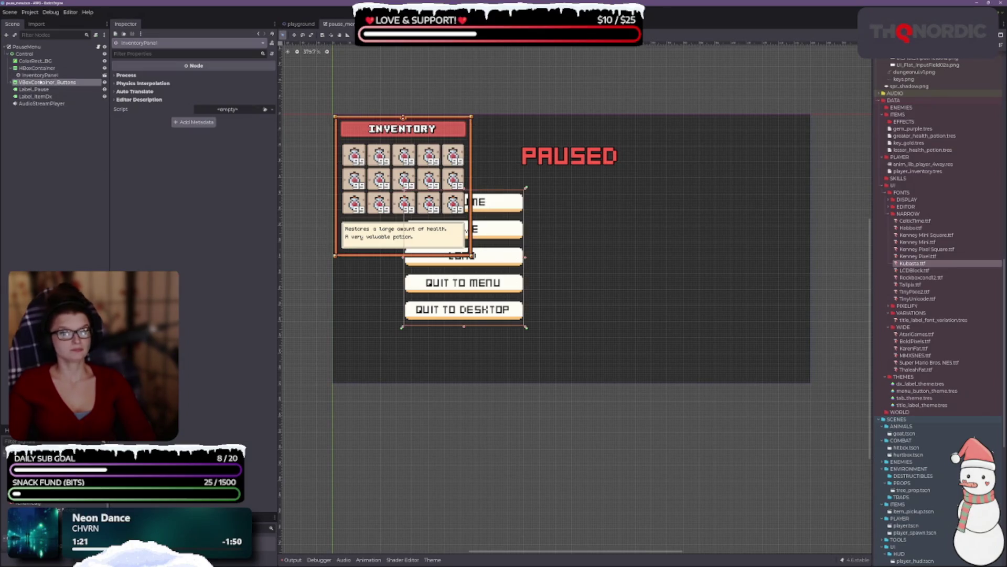
{"action": "left_click_drag", "start_coordinate": [31, 82], "coordinate": [28, 70]}
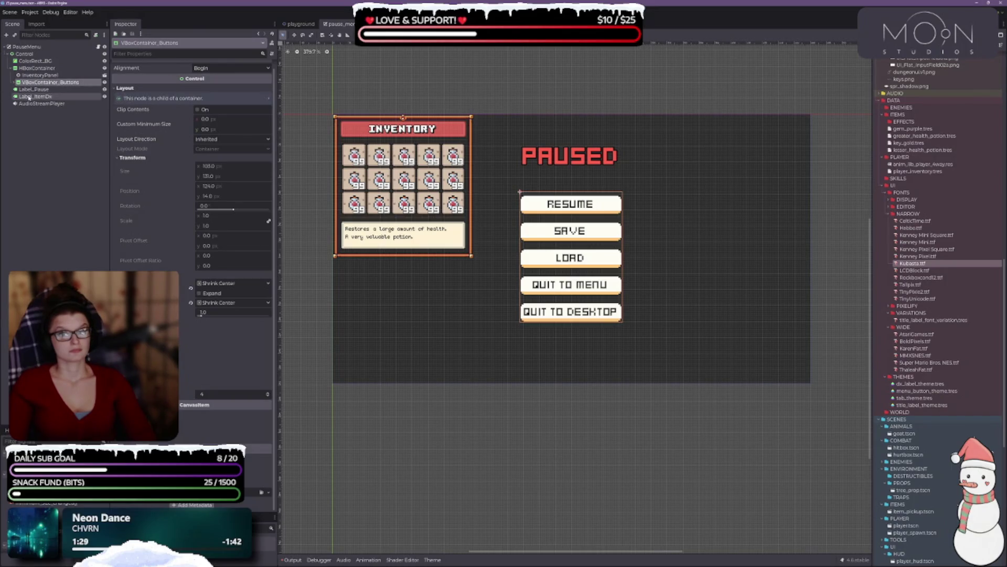
{"action": "left_click", "coordinate": [33, 90]}
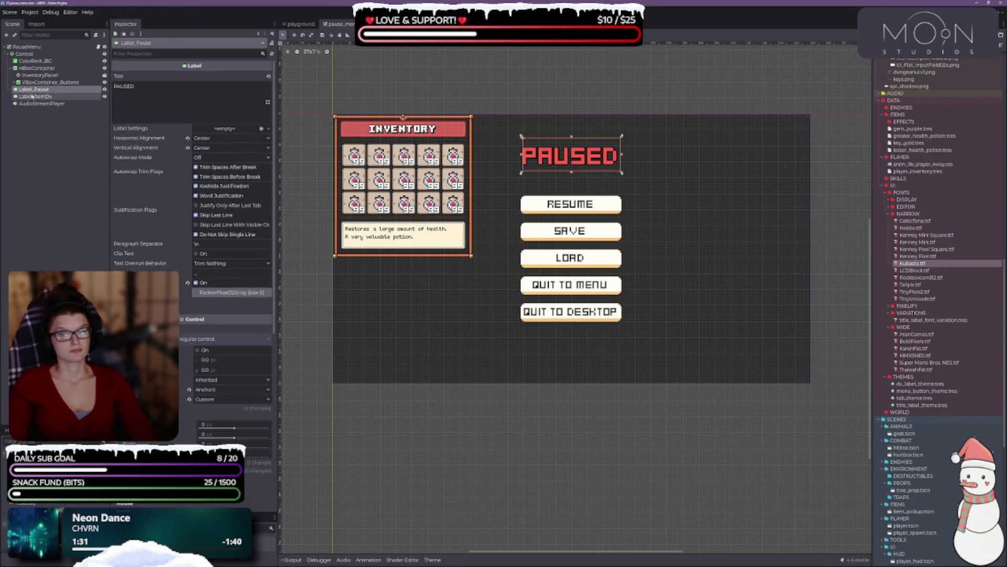
{"action": "left_click", "coordinate": [13, 68]}
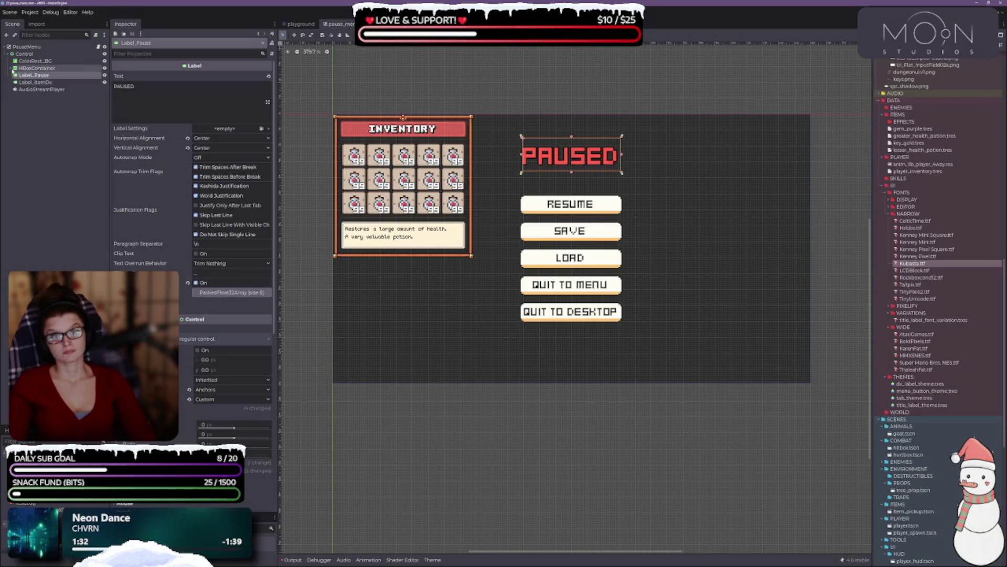
{"action": "left_click", "coordinate": [12, 69]}
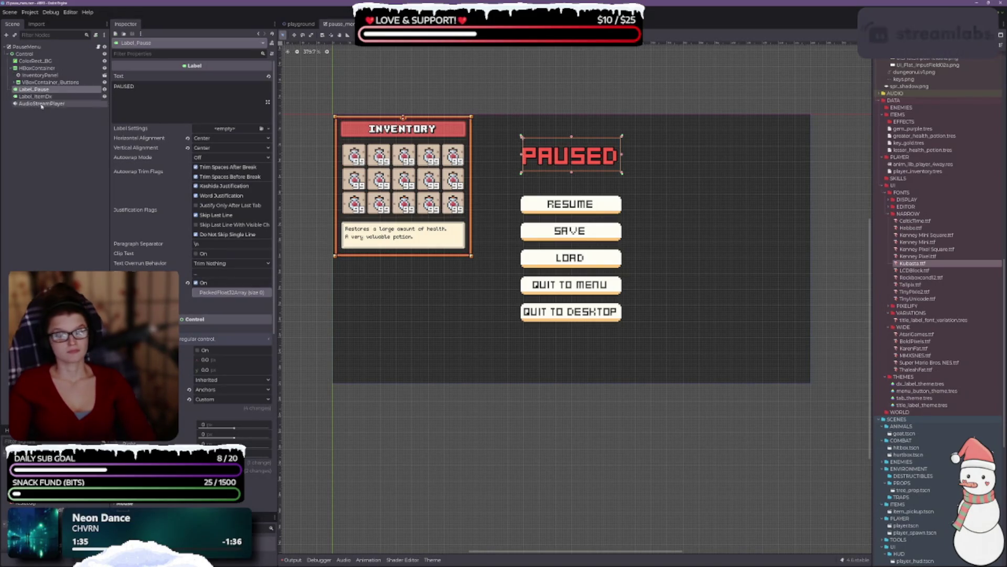
{"action": "left_click_drag", "start_coordinate": [52, 83], "coordinate": [53, 85]}
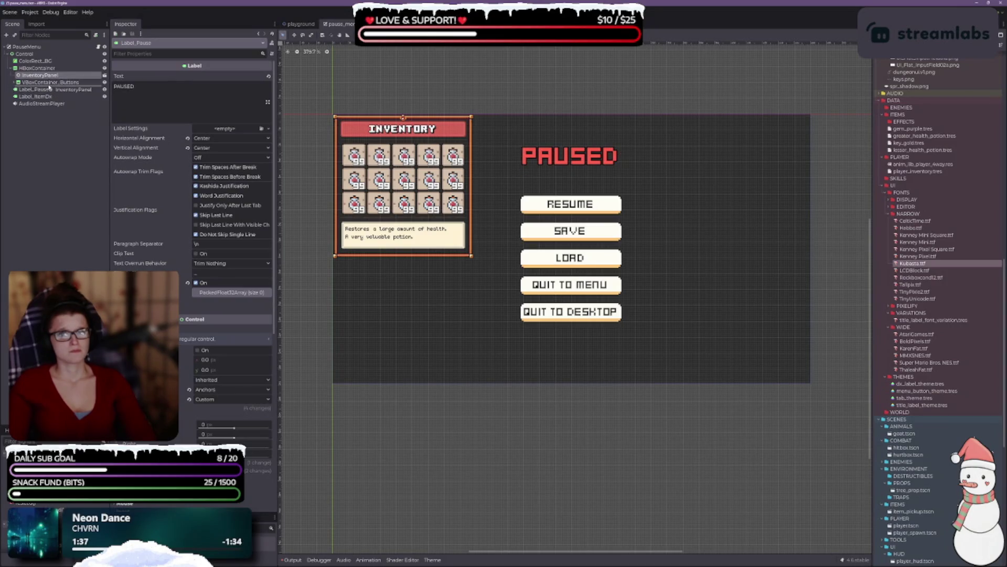
Step: Give the button column horizontal Fill with Expand and vertical Shrink Center sizing
{"action": "left_click", "coordinate": [51, 75]}
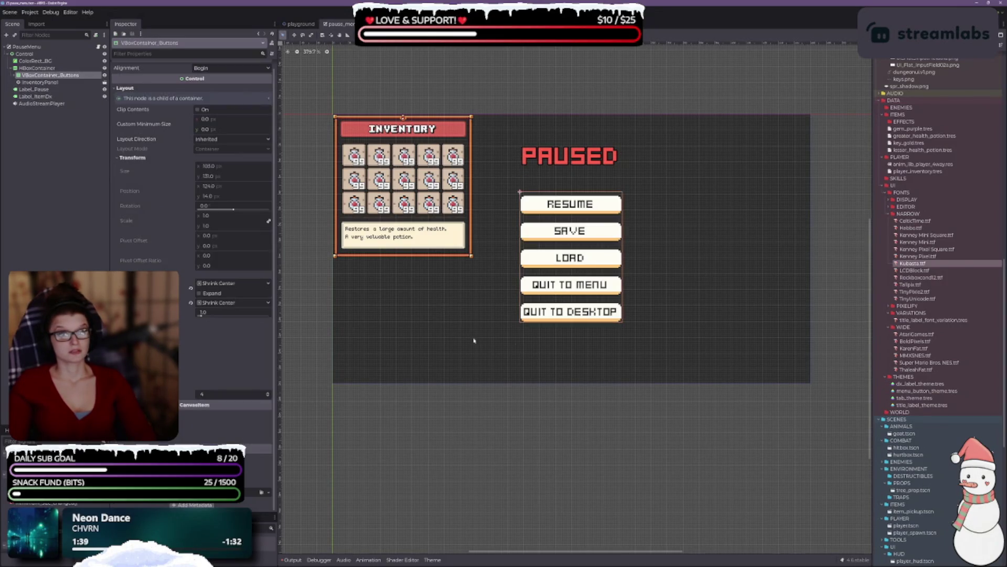
{"action": "scroll", "coordinate": [568, 336], "scroll_direction": "up", "scroll_amount": 2}
{"action": "scroll", "coordinate": [567, 342], "scroll_direction": "down", "scroll_amount": 2}
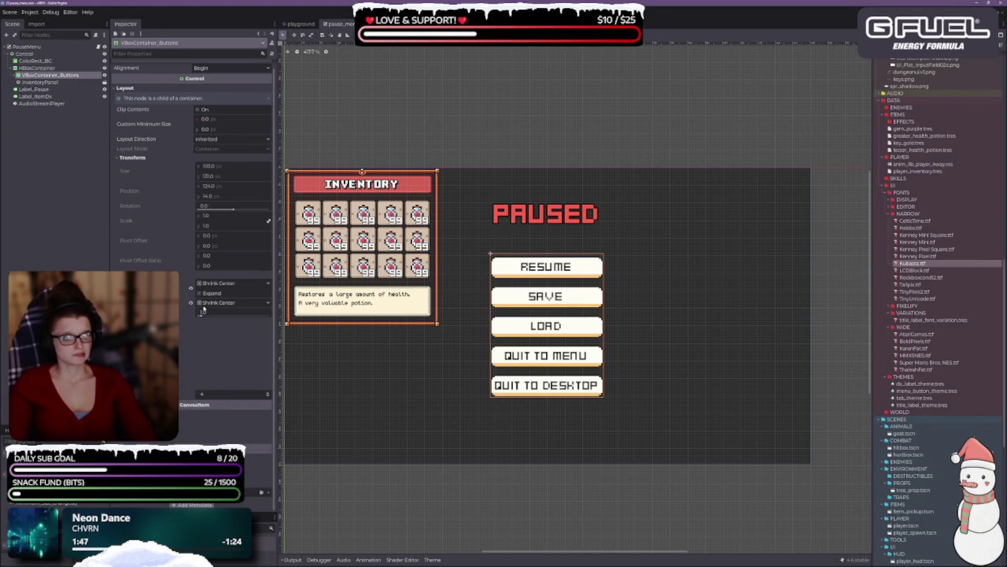
{"action": "left_click", "coordinate": [191, 289]}
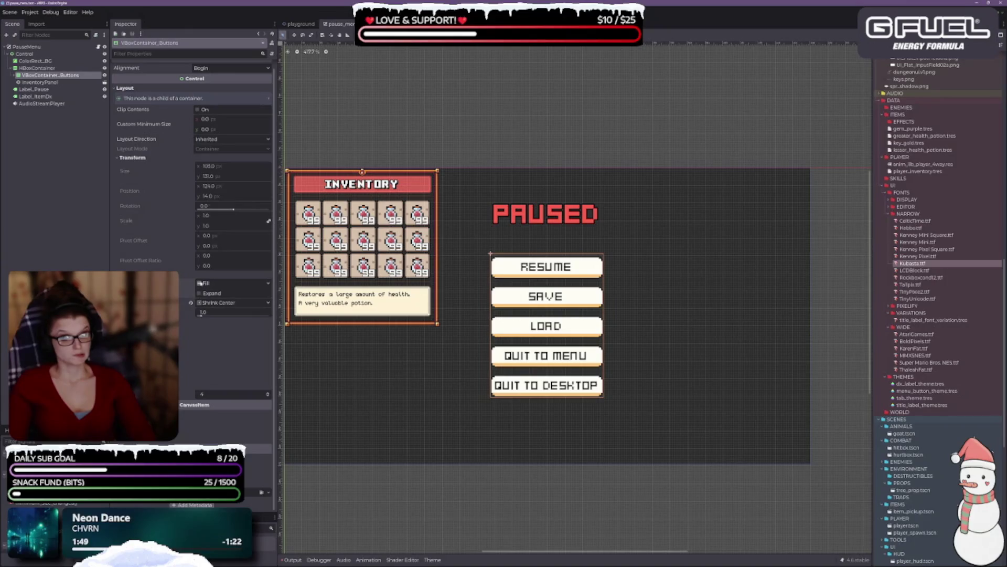
{"action": "left_click", "coordinate": [199, 293]}
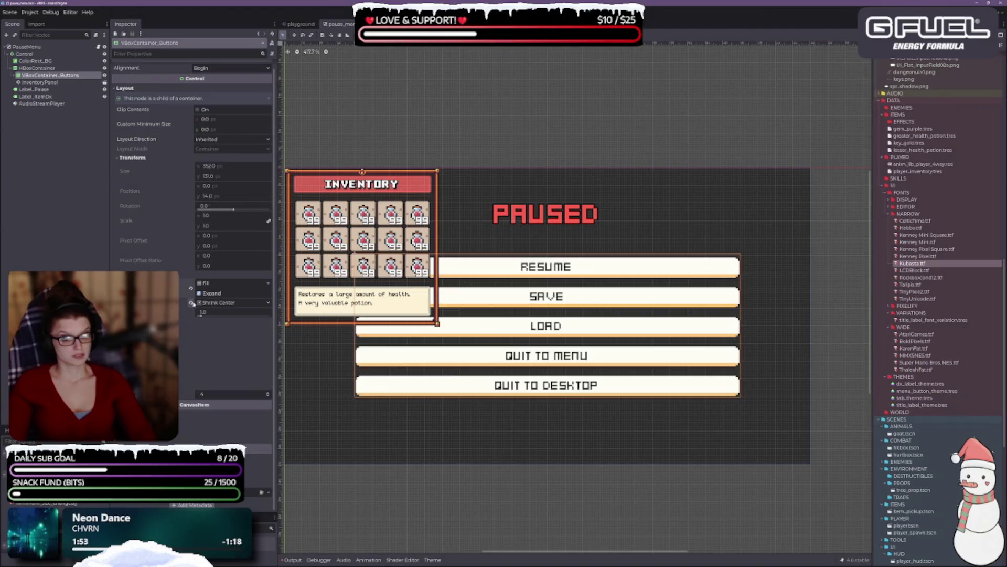
{"action": "left_click", "coordinate": [192, 303]}
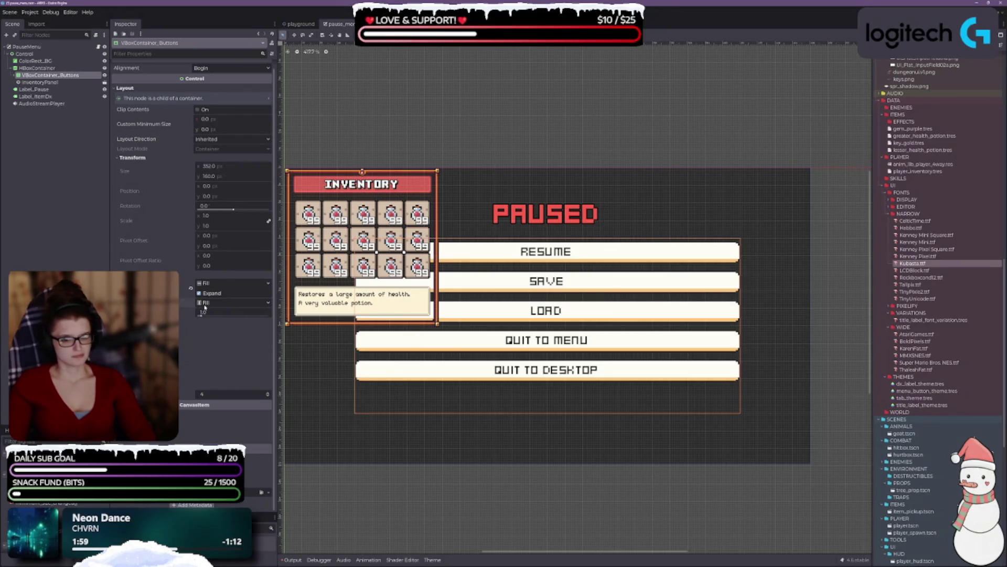
{"action": "left_click", "coordinate": [231, 303]}
{"action": "left_click", "coordinate": [221, 335]}
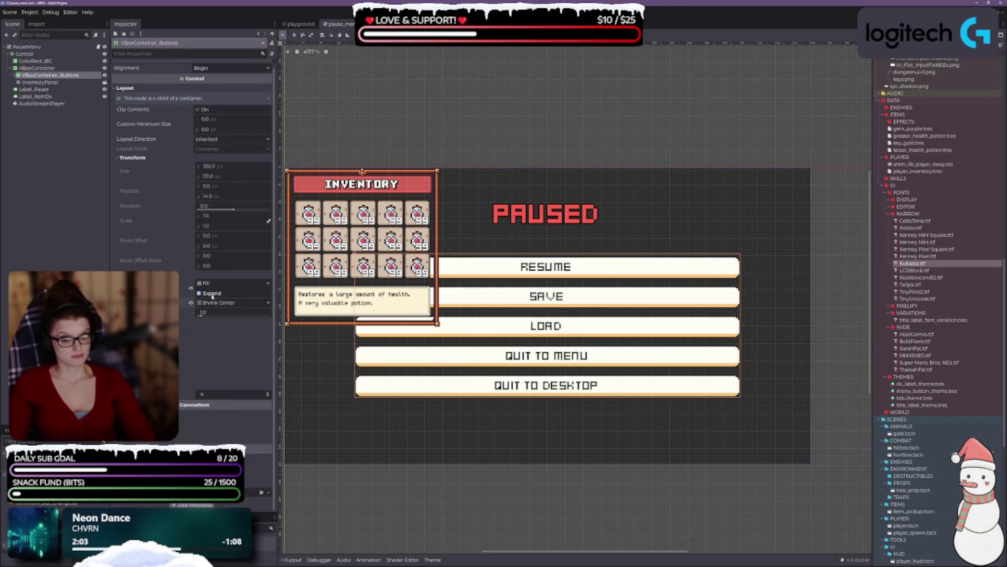
Step: Select the HBoxContainer row and bring up its context menu
{"action": "left_click", "coordinate": [35, 83]}
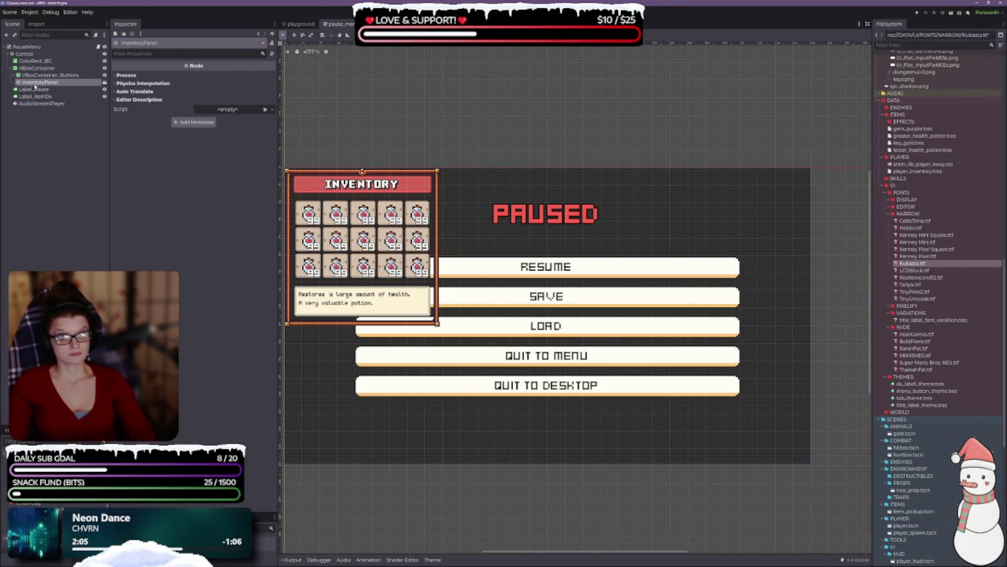
{"action": "scroll", "coordinate": [383, 174], "scroll_direction": "left", "scroll_amount": 3}
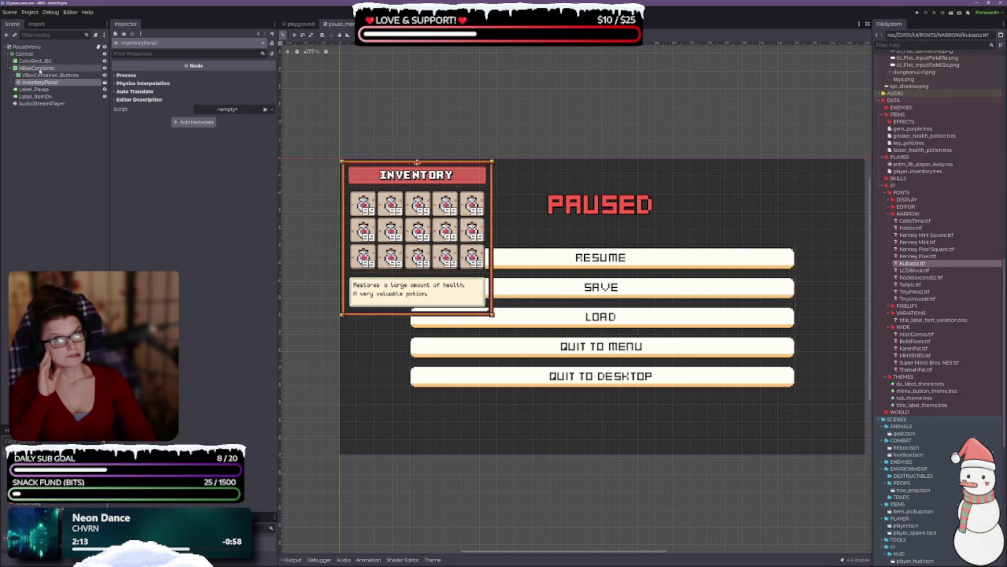
{"action": "left_click", "coordinate": [36, 68]}
{"action": "right_click", "coordinate": [42, 70]}
Step: Add a MarginContainer under the HBoxContainer, move InventoryPanel into it, and save the scene
{"action": "left_click", "coordinate": [70, 76]}
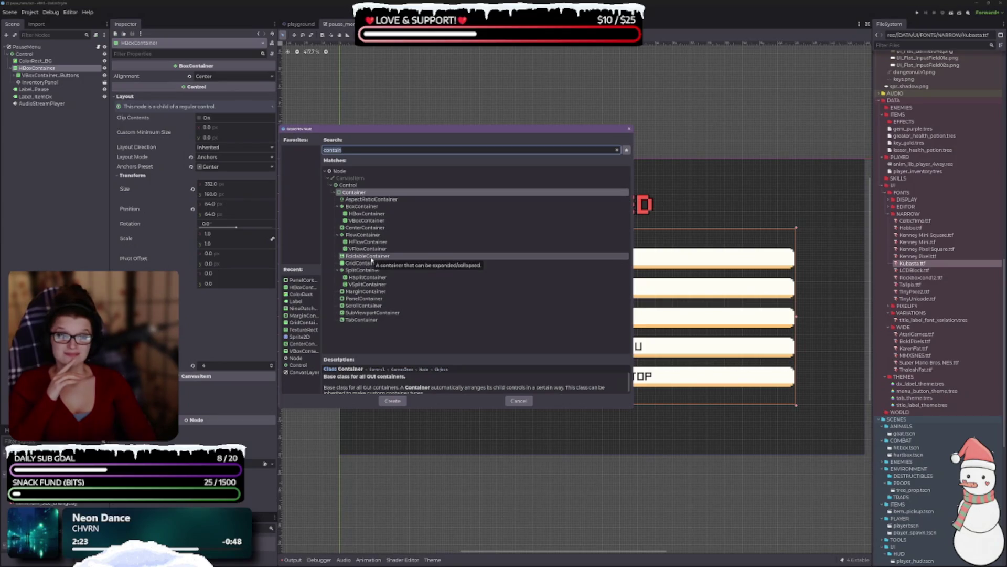
{"action": "left_click", "coordinate": [363, 292]}
{"action": "left_click", "coordinate": [392, 401]}
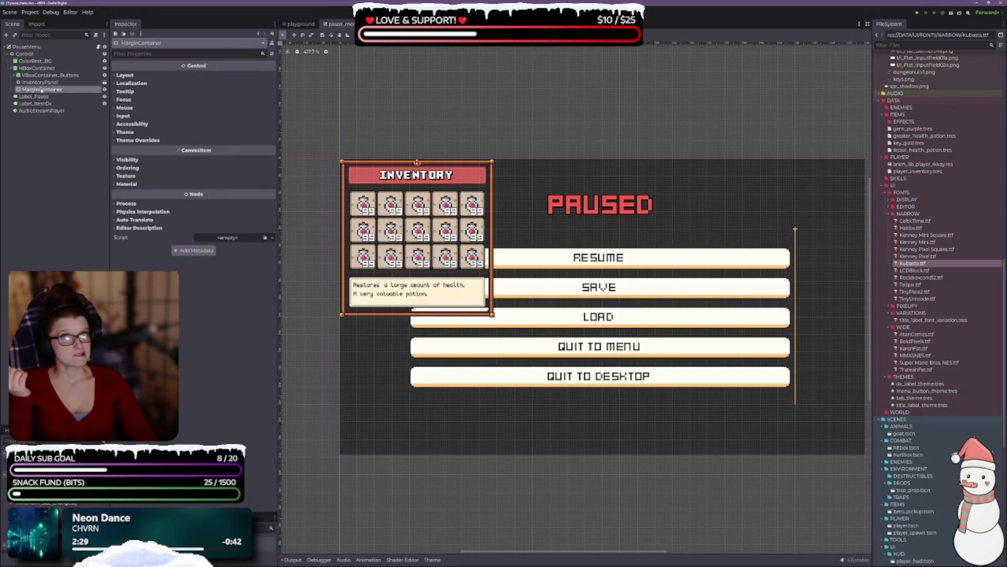
{"action": "mouse_move", "coordinate": [40, 82]}
{"action": "left_mouse_down"}
{"action": "mouse_move", "coordinate": [42, 100]}
{"action": "mouse_move", "coordinate": [40, 91]}
{"action": "left_mouse_up"}
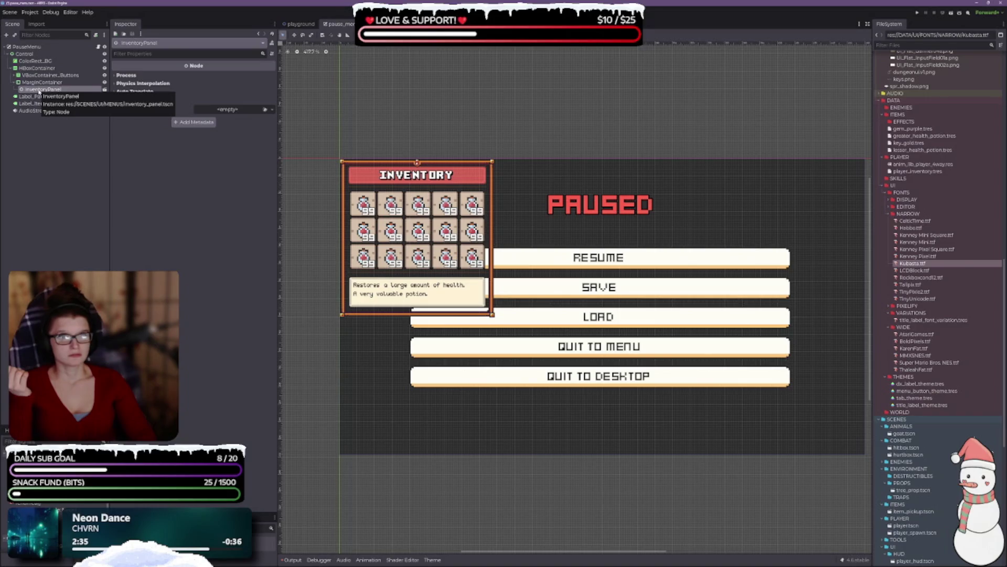
{"action": "key", "text": "ctrl+s"}
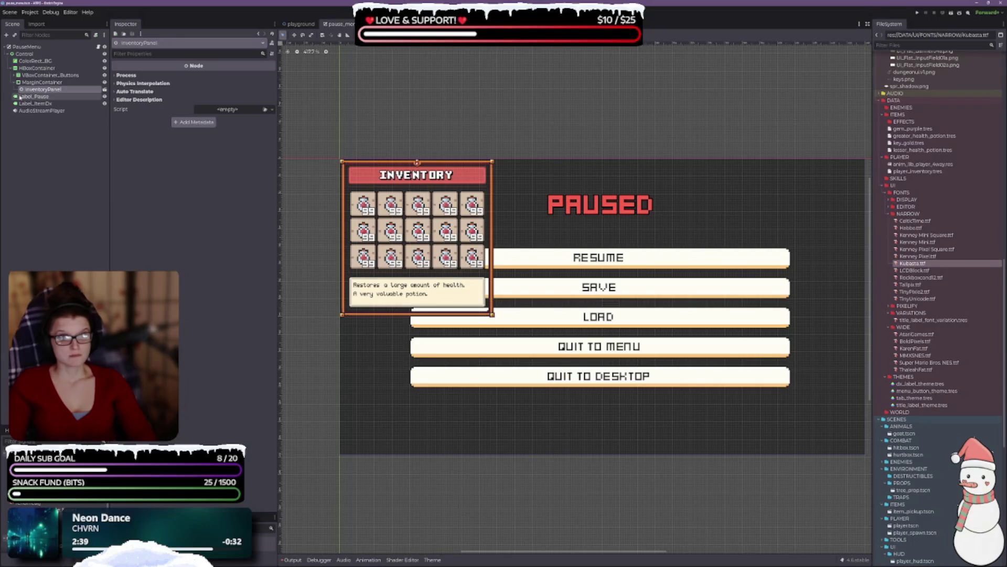
Step: Tick horizontal Expand in the MarginContainer's Container Sizing
{"action": "left_click", "coordinate": [56, 85]}
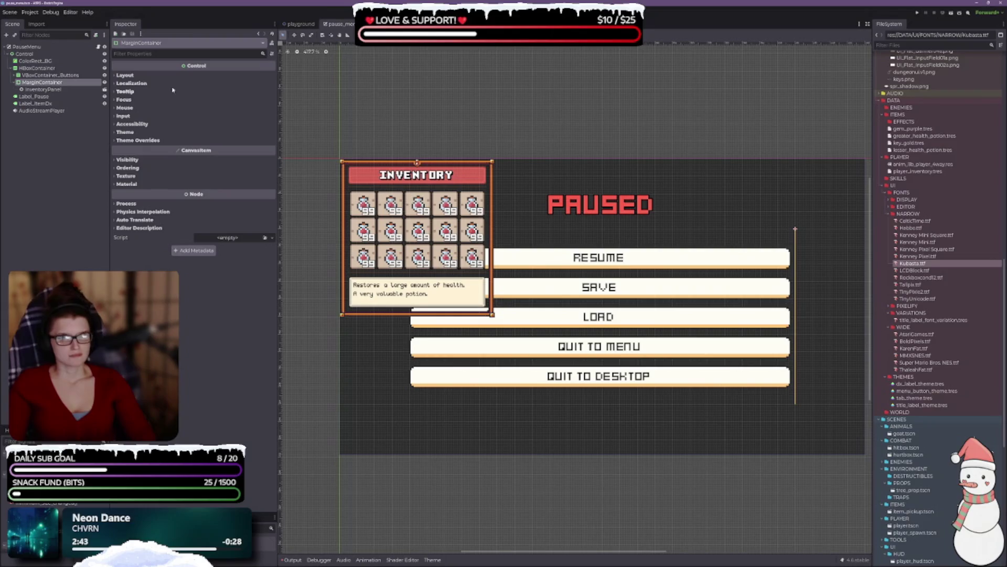
{"action": "left_click", "coordinate": [125, 75]}
{"action": "left_click", "coordinate": [132, 145]}
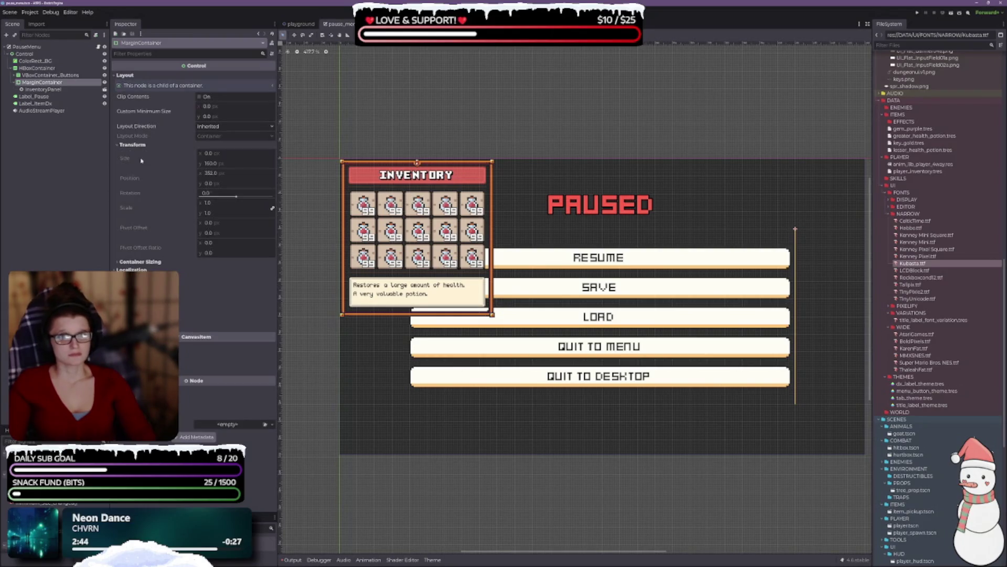
{"action": "left_click", "coordinate": [140, 261]}
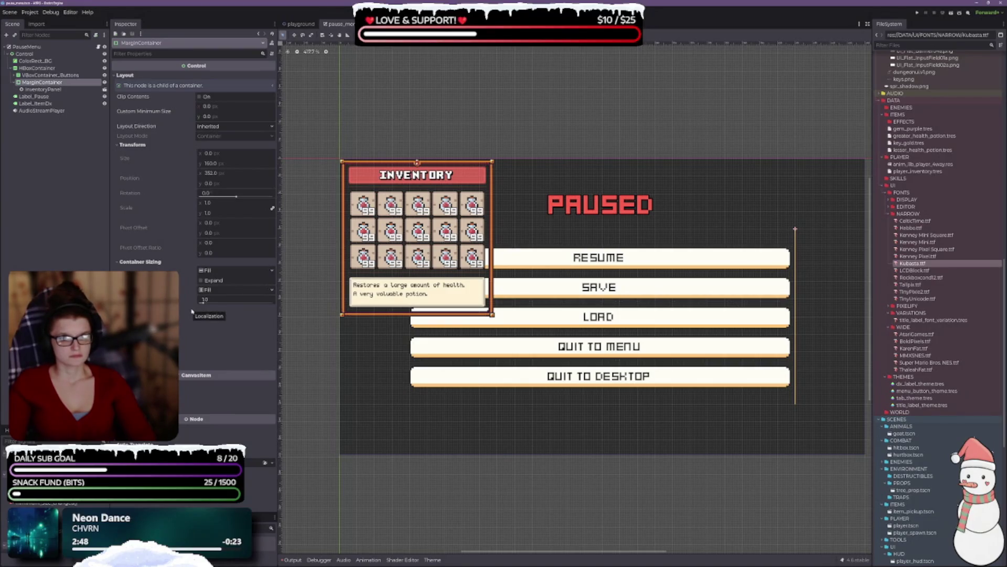
{"action": "left_click", "coordinate": [450, 35]}
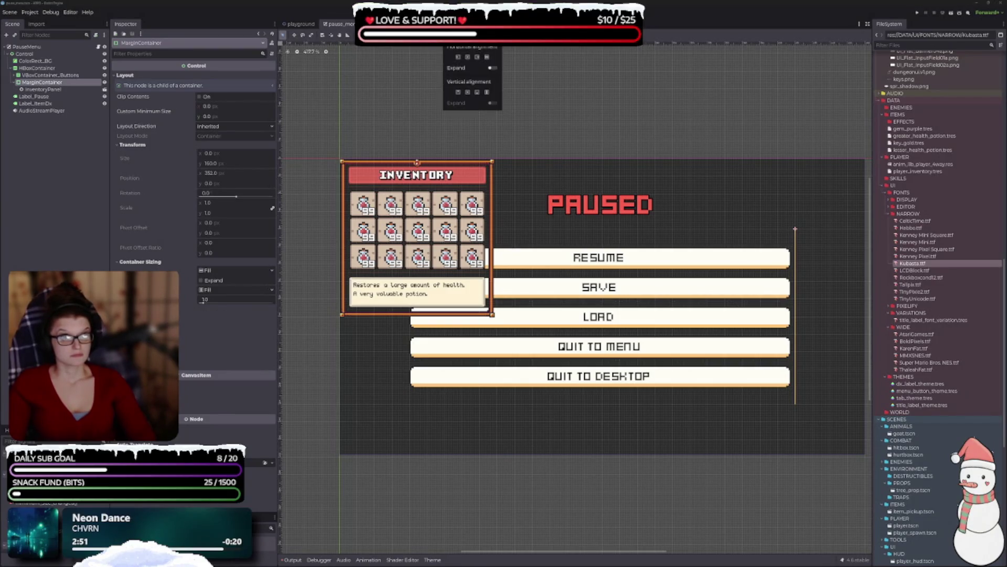
{"action": "key", "text": "Escape"}
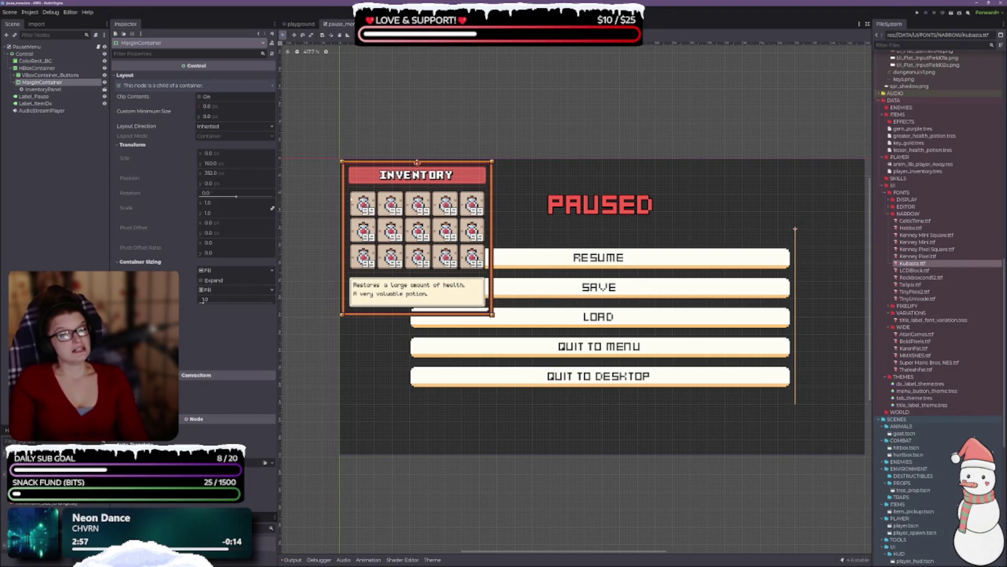
{"action": "left_click", "coordinate": [201, 281]}
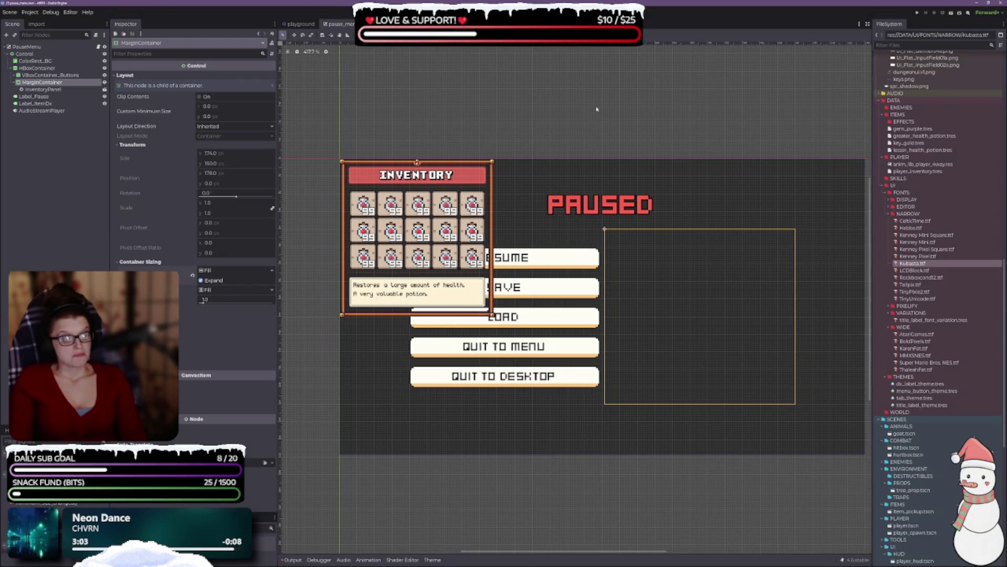
Step: Check the new hierarchy by selecting the button column, MarginContainer and InventoryPanel in turn
{"action": "left_click", "coordinate": [86, 75]}
{"action": "left_click", "coordinate": [58, 83]}
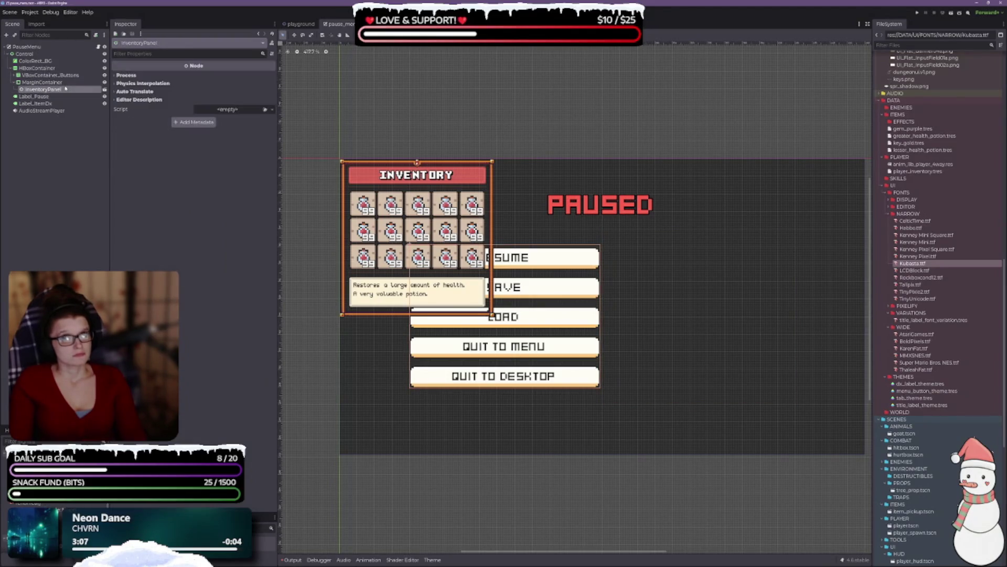
{"action": "left_click", "coordinate": [59, 90]}
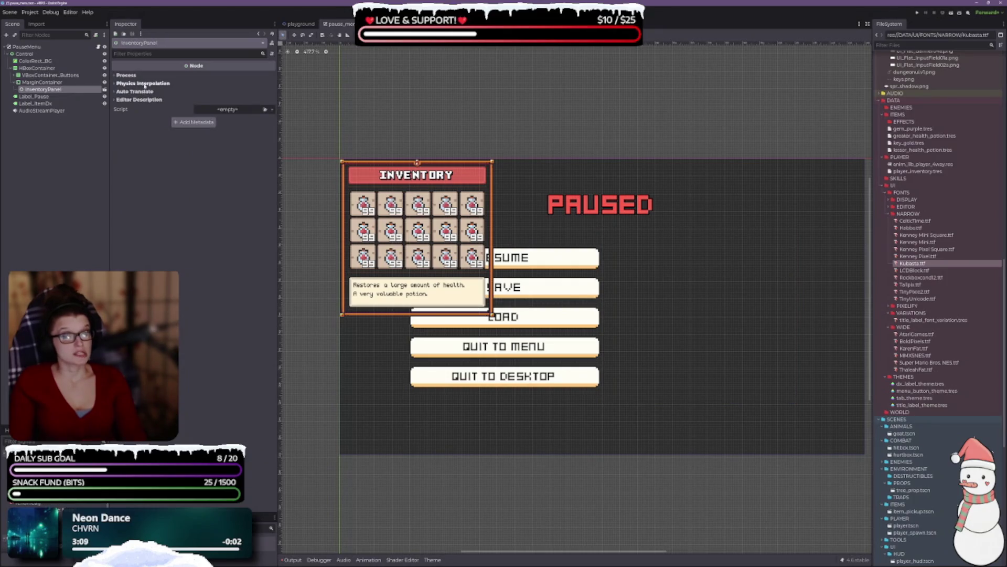
{"action": "left_click", "coordinate": [126, 75]}
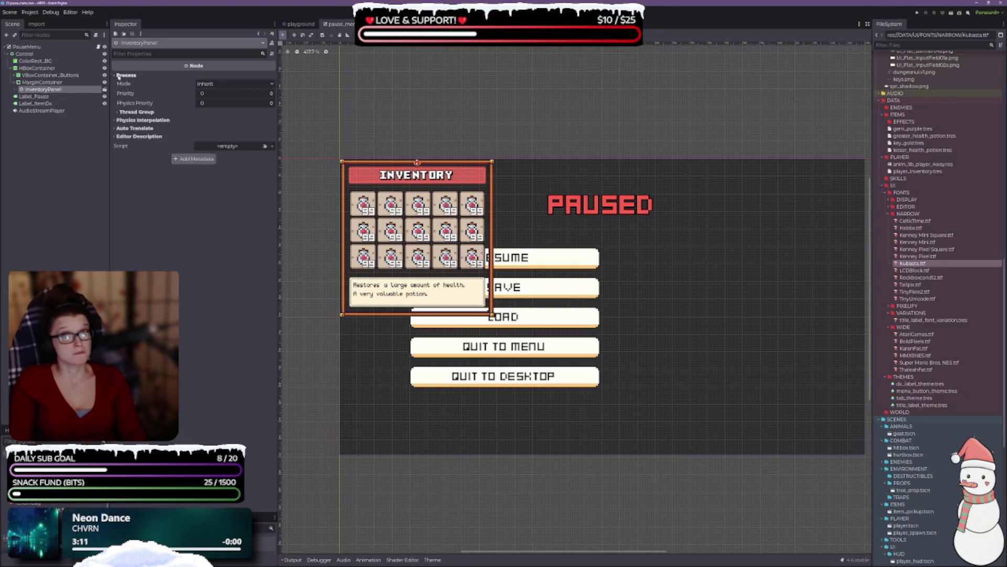
{"action": "left_click", "coordinate": [126, 75]}
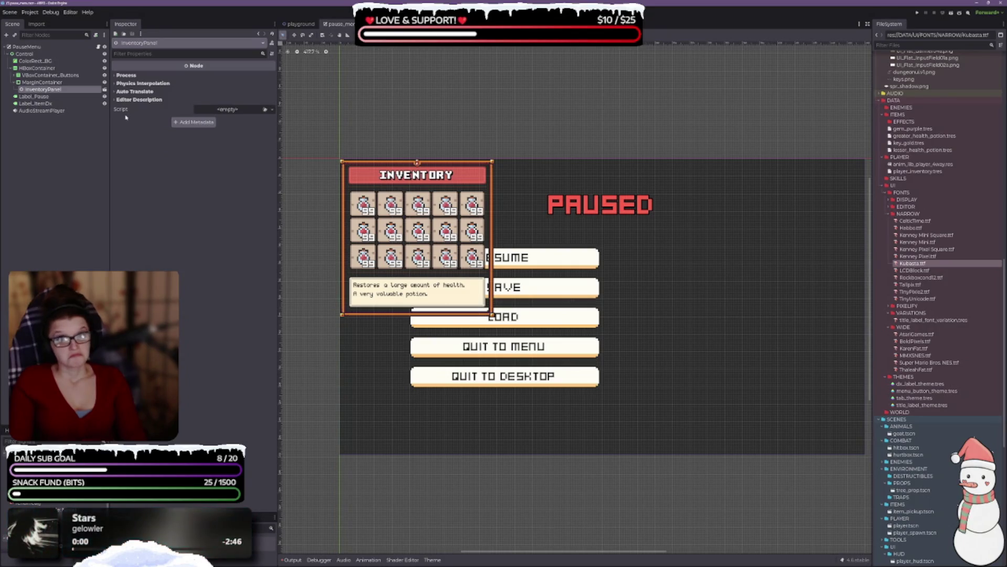
{"action": "left_click", "coordinate": [52, 82]}
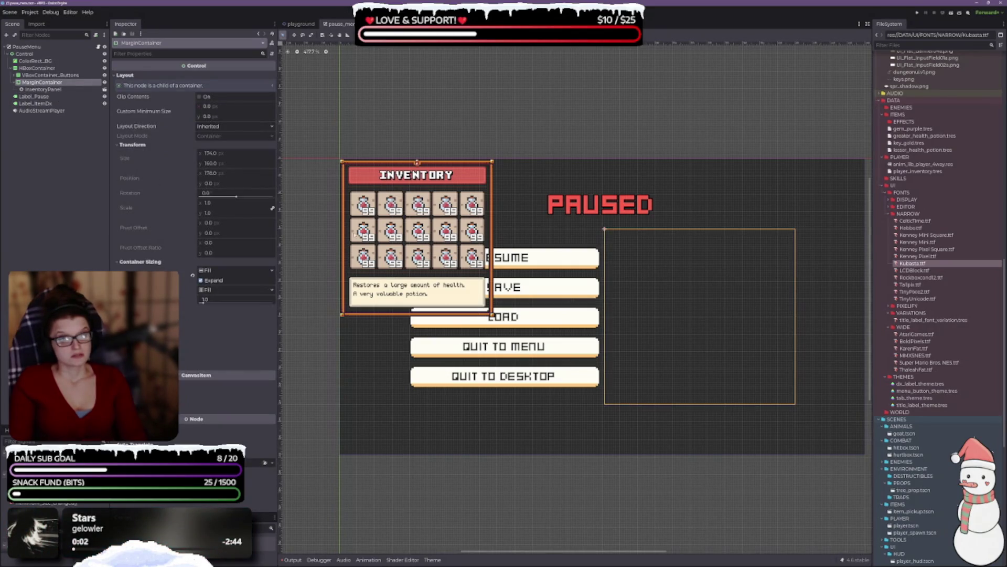
{"action": "key", "text": "Down"}
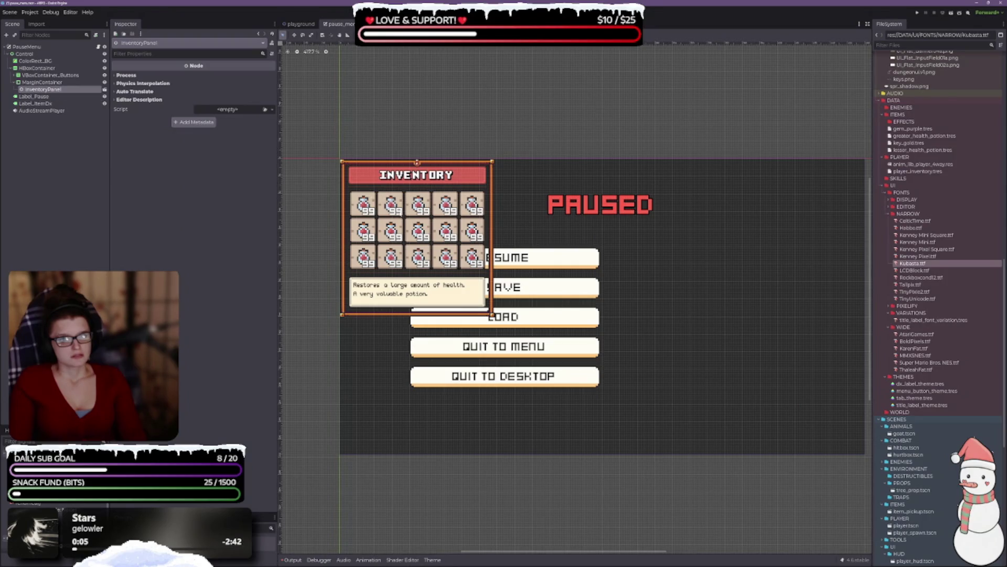
{"action": "key", "text": "Up"}
{"action": "key", "text": "Up"}
{"action": "key", "text": "Up"}
{"action": "key", "text": "Up"}
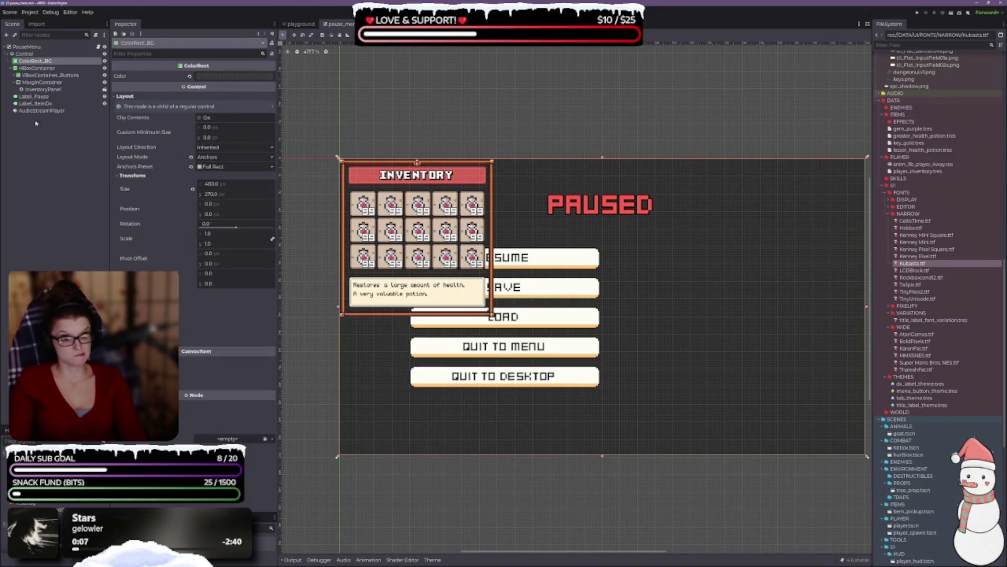
{"action": "left_click", "coordinate": [42, 83]}
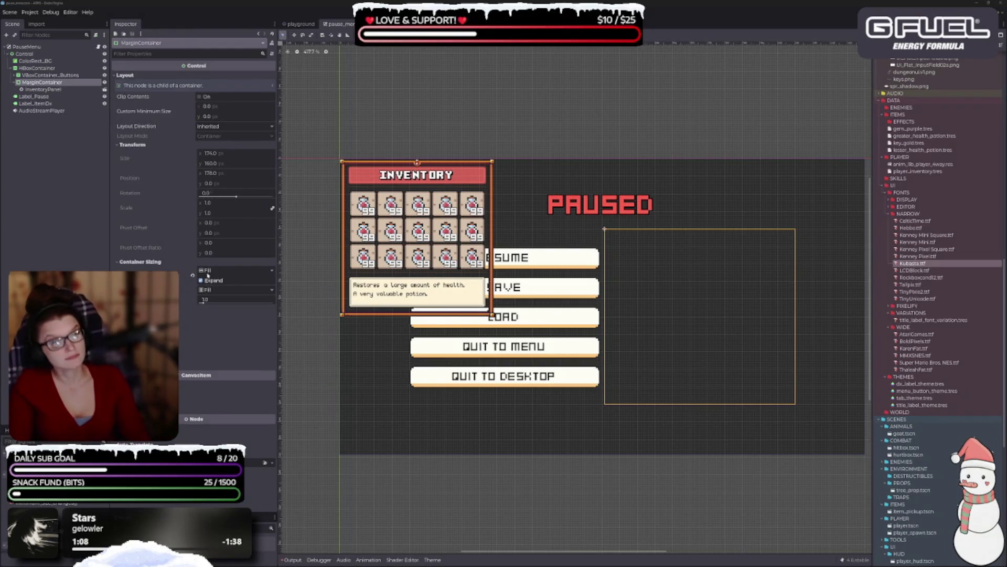
Step: Zoom out on the pause menu and switch to the inventory_panel scene
{"action": "scroll", "coordinate": [398, 126], "scroll_direction": "down", "scroll_amount": 3}
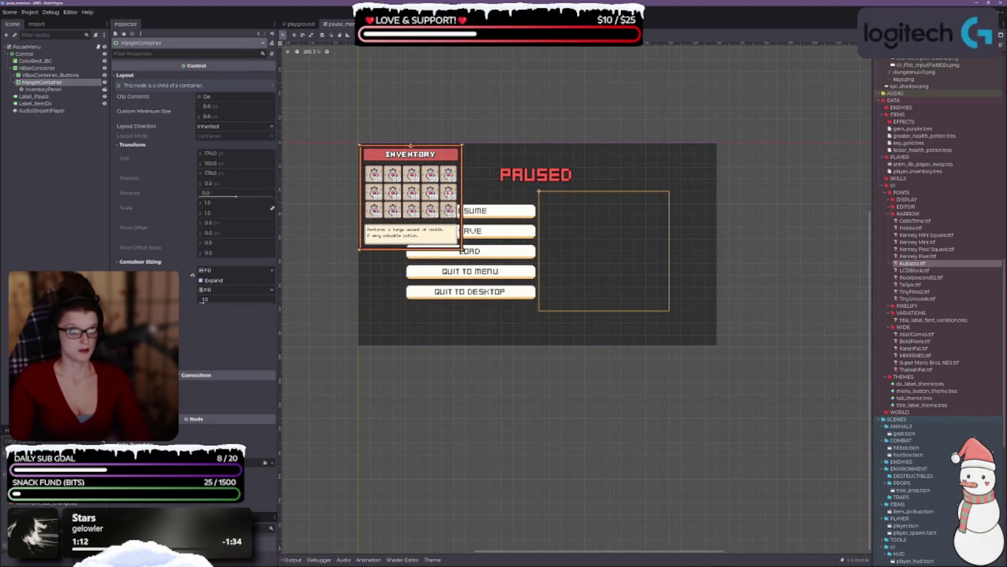
{"action": "left_click", "coordinate": [105, 89]}
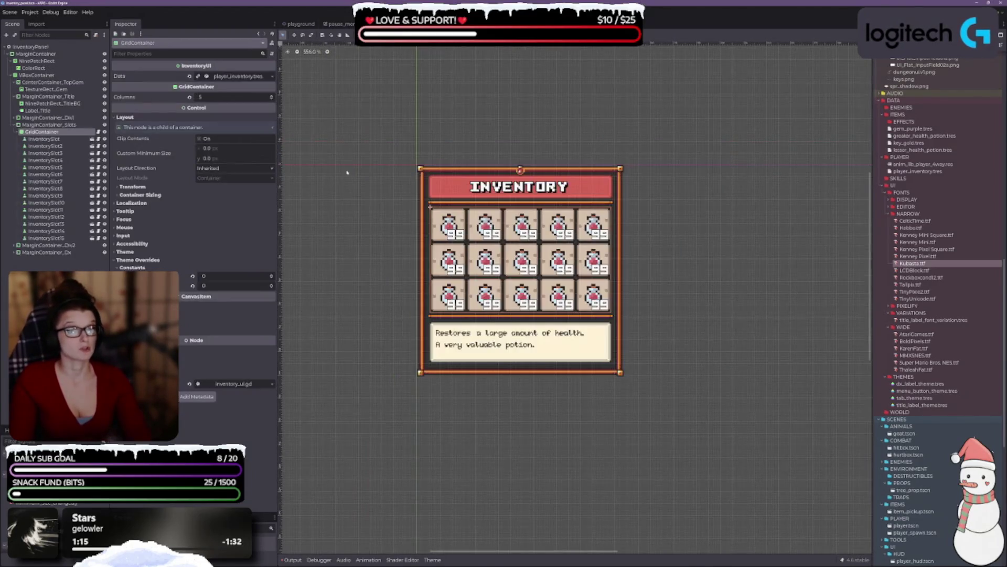
Step: Select the inventory panel's MarginContainer and recentre the view on it
{"action": "left_click", "coordinate": [28, 47]}
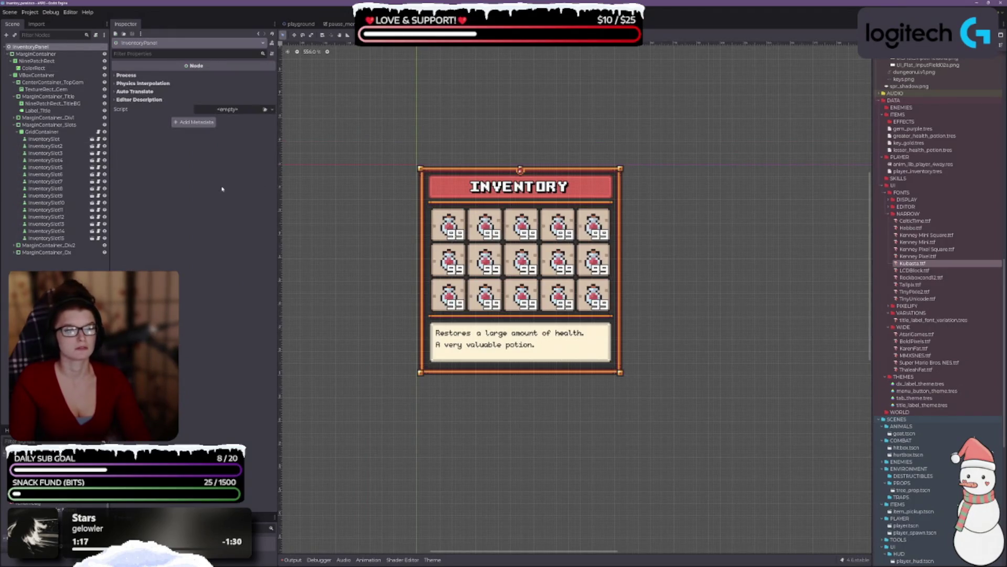
{"action": "scroll", "coordinate": [533, 263], "scroll_direction": "down", "scroll_amount": 5}
{"action": "left_click_drag", "start_coordinate": [533, 263], "coordinate": [450, 220]}
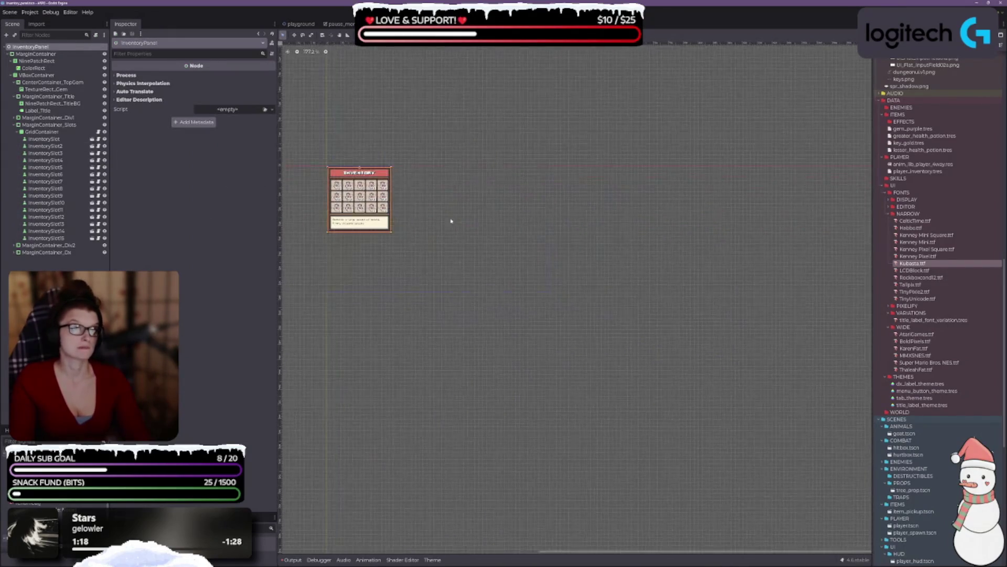
{"action": "left_click", "coordinate": [367, 205]}
{"action": "left_click_drag", "start_coordinate": [470, 257], "coordinate": [557, 294]}
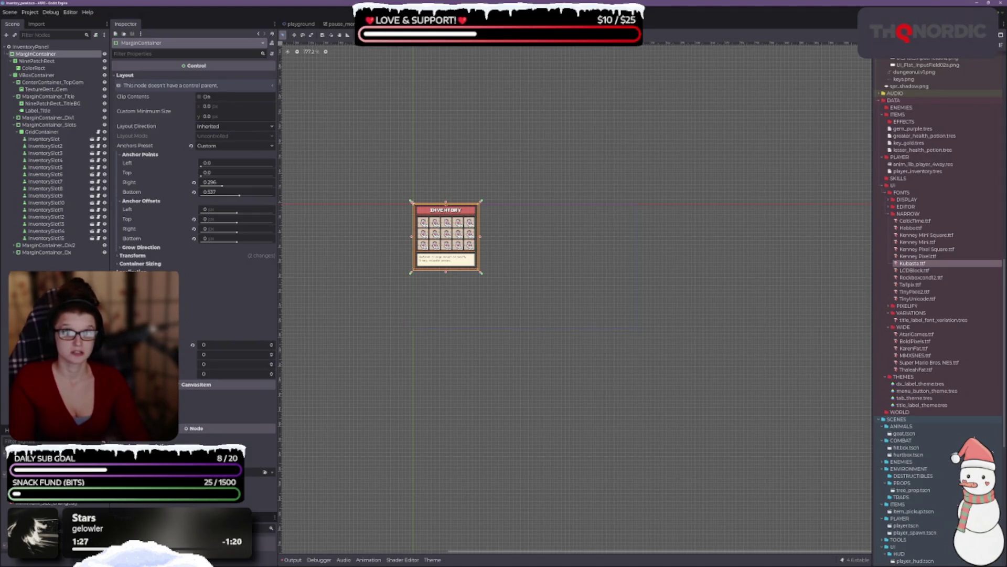
Step: Apply the Center anchor preset to the MarginContainer, then go back to pause_menu
{"action": "left_click", "coordinate": [478, 36]}
{"action": "left_click", "coordinate": [457, 37]}
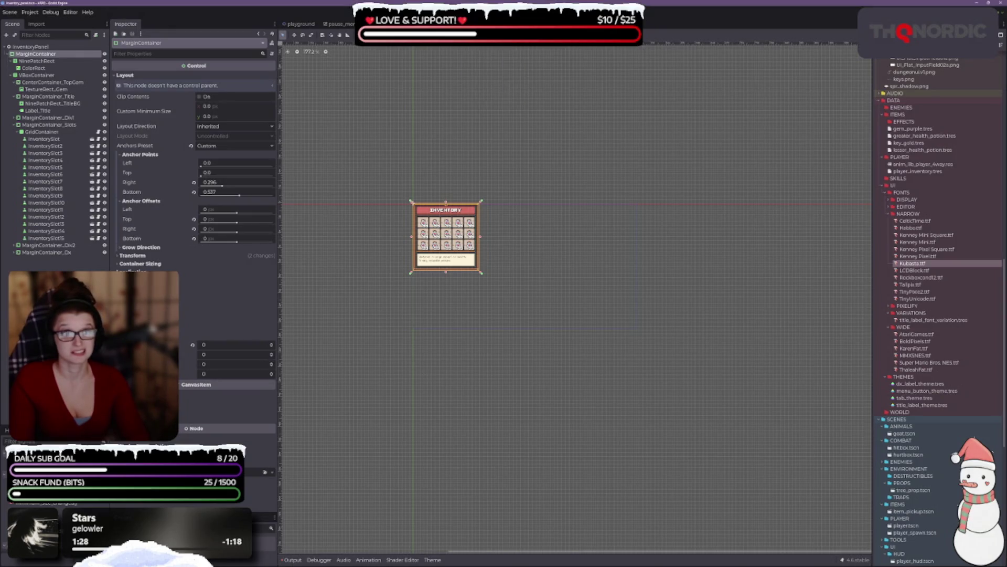
{"action": "left_click", "coordinate": [457, 37]}
{"action": "left_click", "coordinate": [465, 66]}
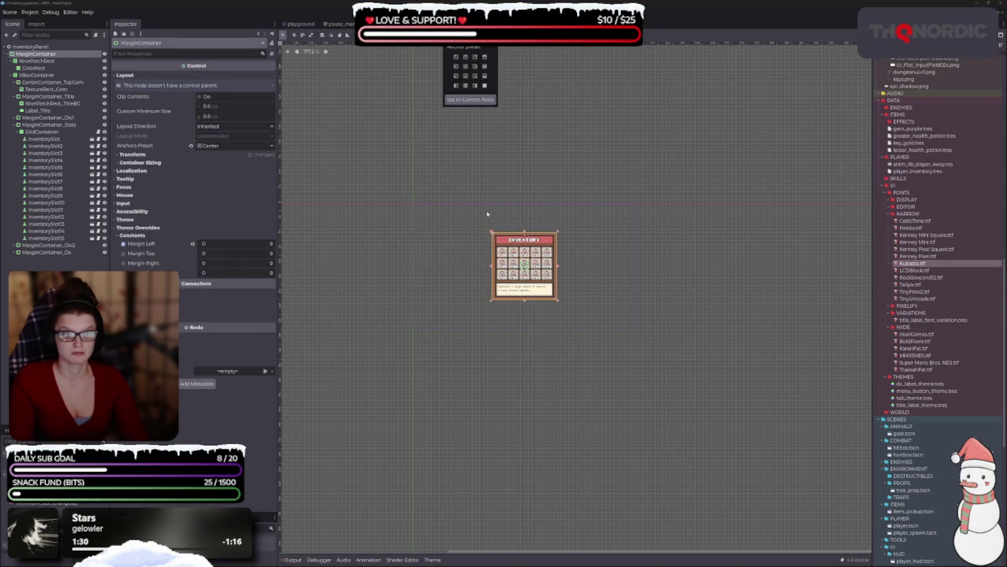
{"action": "scroll", "coordinate": [555, 332], "scroll_direction": "up", "scroll_amount": 3}
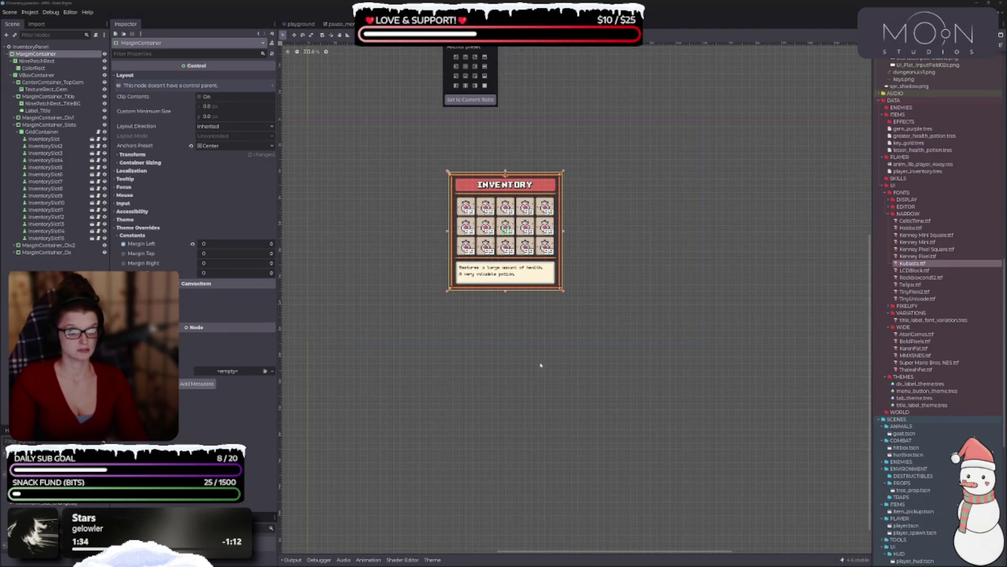
{"action": "left_click", "coordinate": [673, 247]}
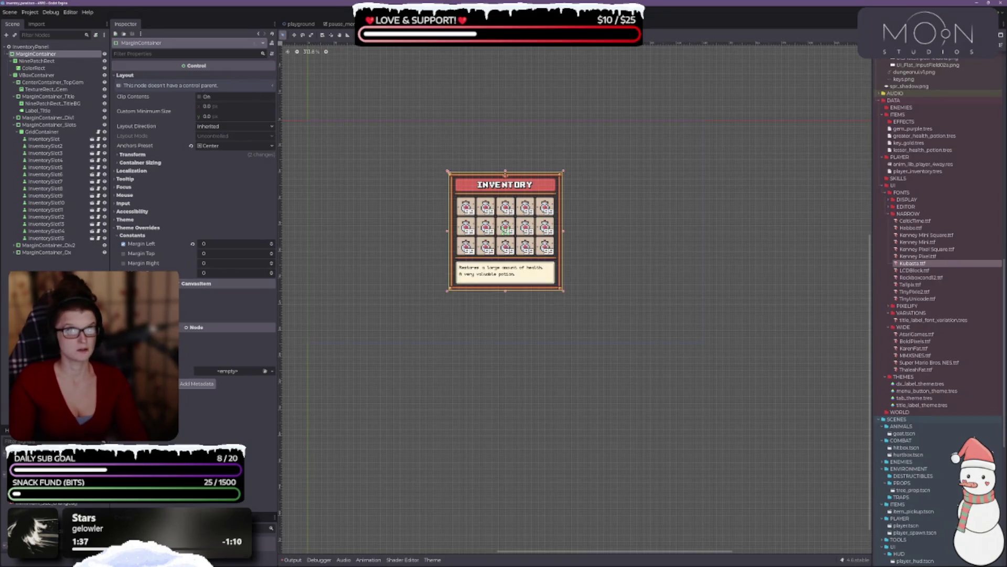
{"action": "left_click", "coordinate": [339, 24]}
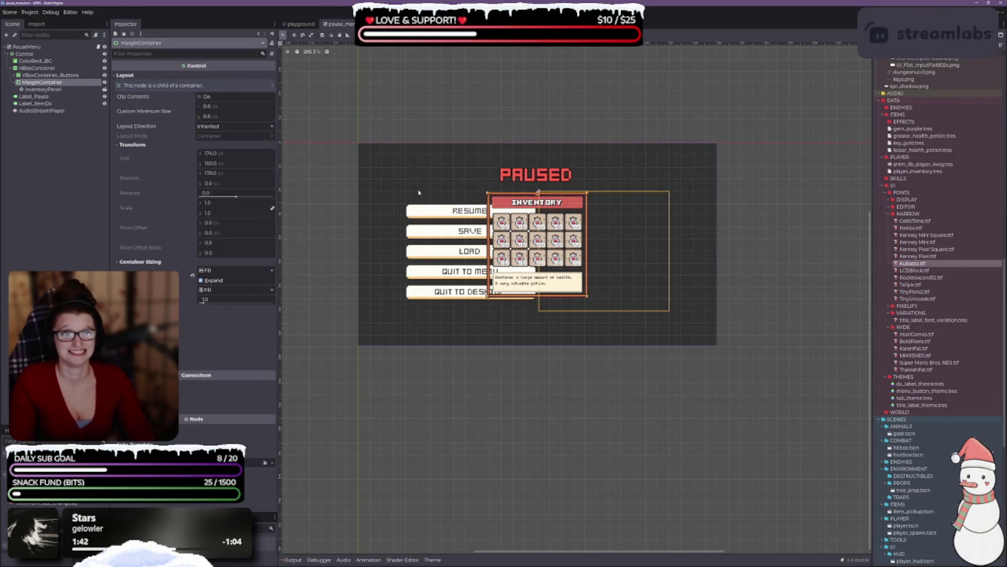
Step: Zoom in on the pause menu canvas and switch to the inventory_panel scene
{"action": "scroll", "coordinate": [423, 205], "scroll_direction": "up", "scroll_amount": 2}
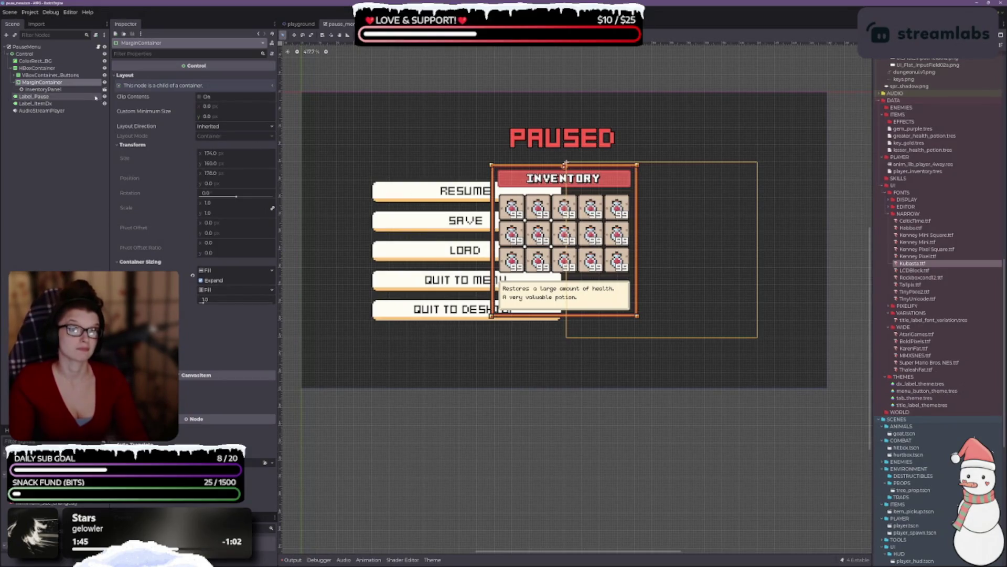
{"action": "left_click", "coordinate": [105, 89]}
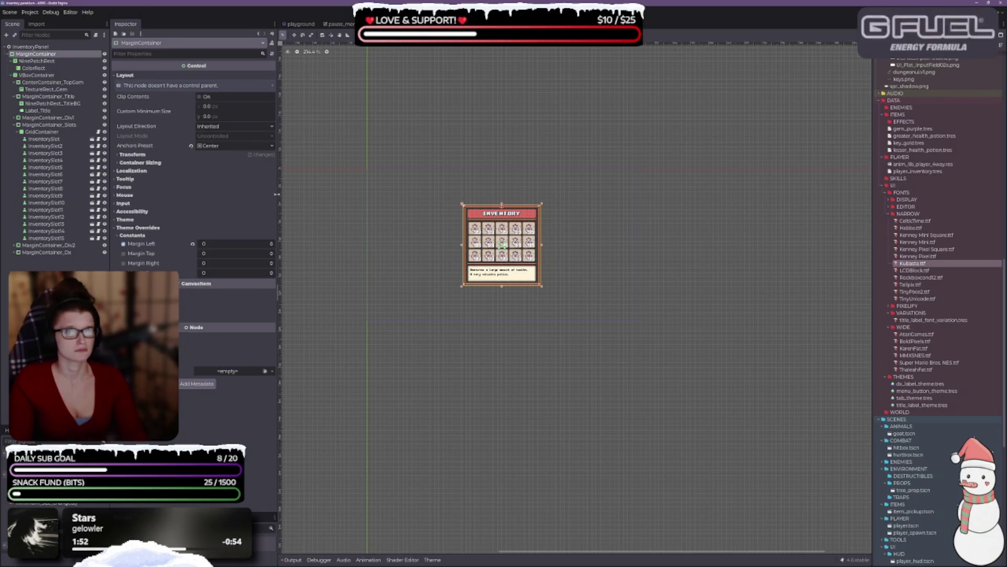
Step: Set the MarginContainer's anchor preset to Top Left, save, and check it in pause_menu
{"action": "left_click", "coordinate": [191, 145]}
{"action": "key", "text": "ctrl+s"}
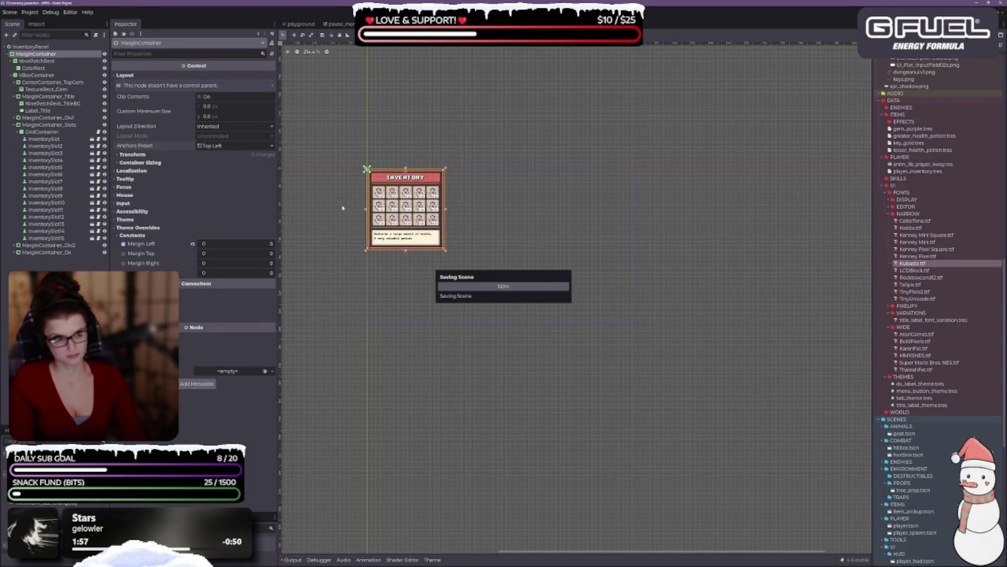
{"action": "left_click", "coordinate": [338, 23]}
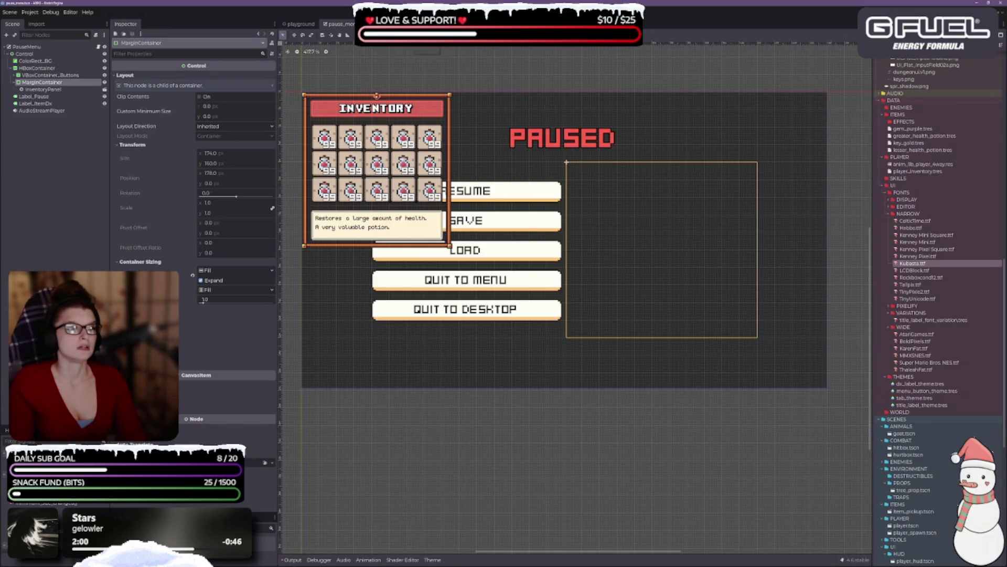
{"action": "left_click", "coordinate": [105, 89]}
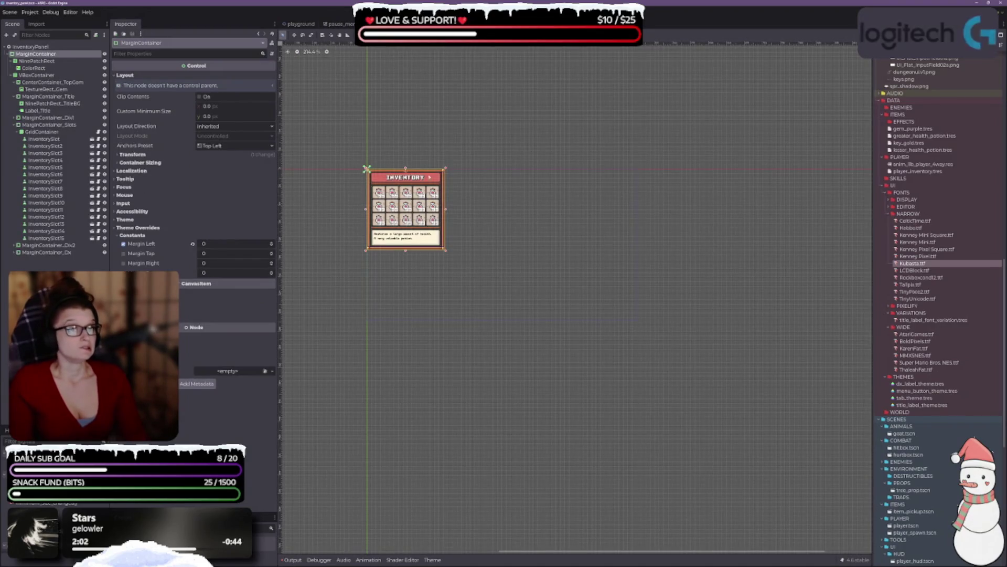
Step: Switch the MarginContainer to the Full Rect anchor preset and compare the result in pause_menu
{"action": "scroll", "coordinate": [557, 301], "scroll_direction": "down", "scroll_amount": 2}
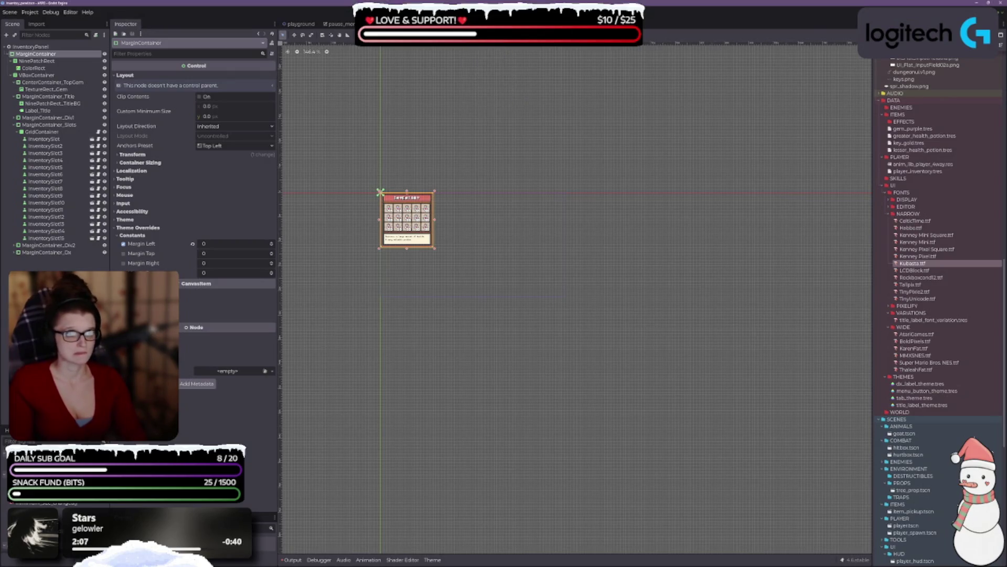
{"action": "left_click", "coordinate": [455, 35]}
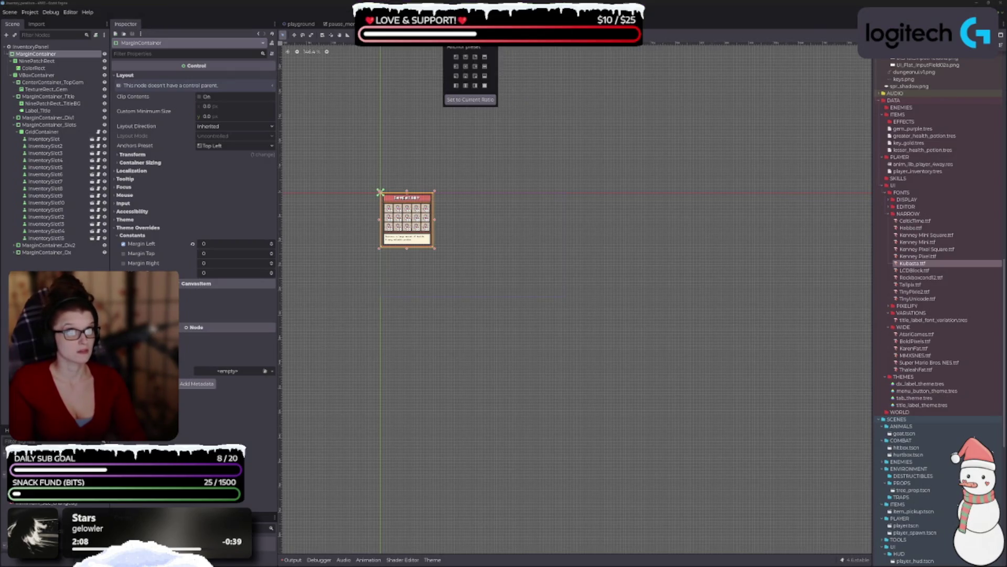
{"action": "left_click", "coordinate": [484, 87]}
{"action": "scroll", "coordinate": [461, 281], "scroll_direction": "up", "scroll_amount": 3}
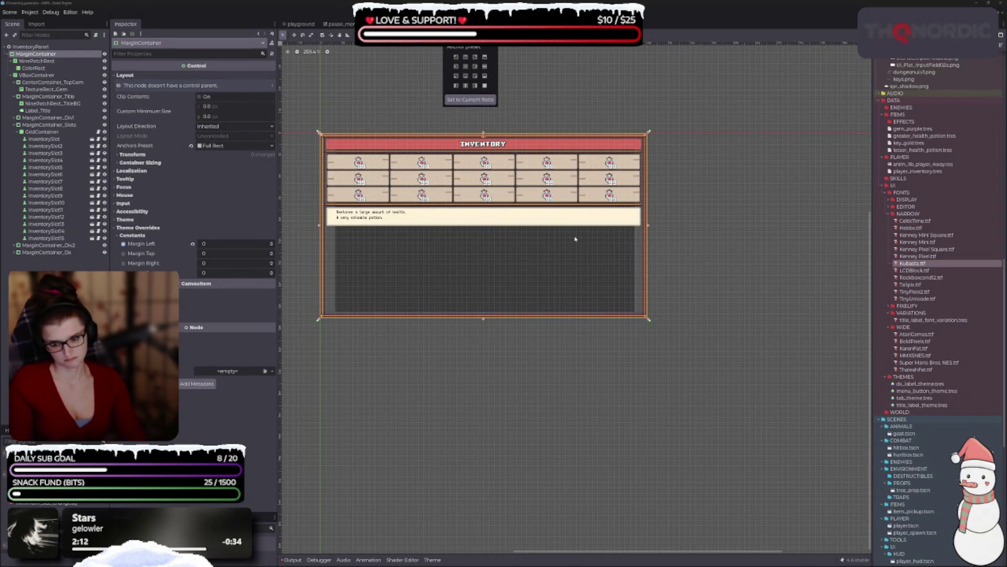
{"action": "left_click", "coordinate": [631, 299]}
{"action": "scroll", "coordinate": [679, 399], "scroll_direction": "down", "scroll_amount": 1}
{"action": "scroll", "coordinate": [680, 399], "scroll_direction": "left", "scroll_amount": 1}
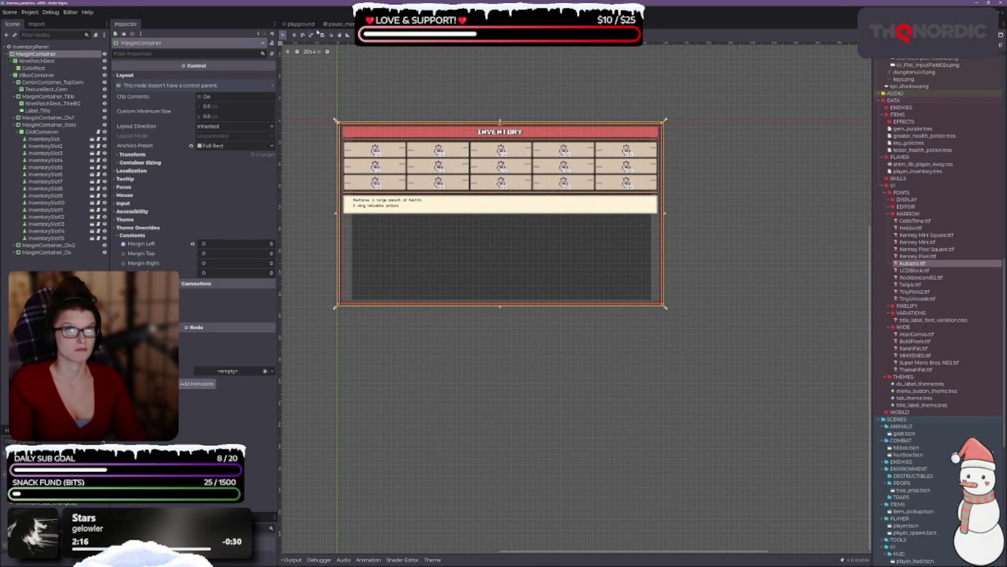
{"action": "left_click", "coordinate": [336, 24]}
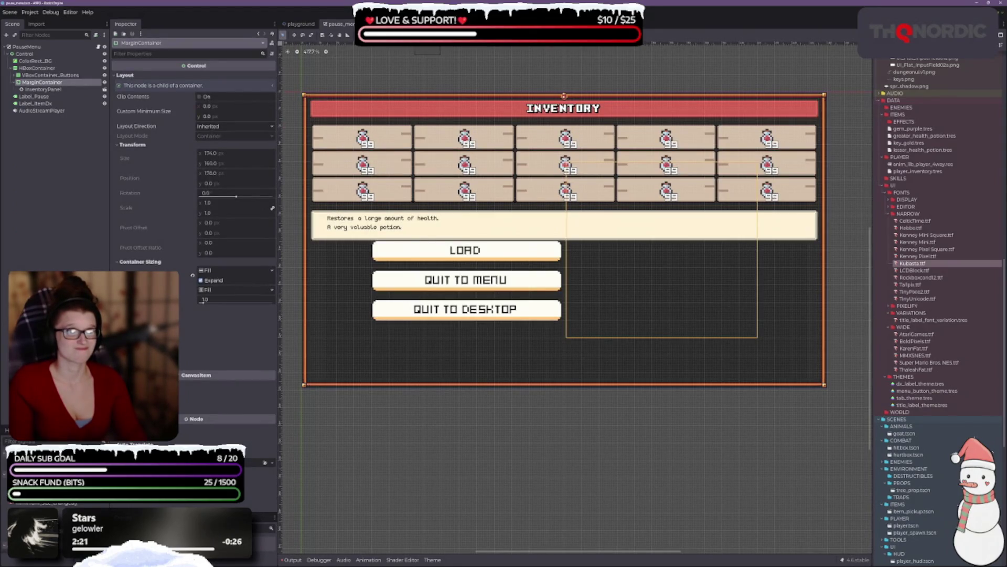
{"action": "key", "text": "ctrl+Tab"}
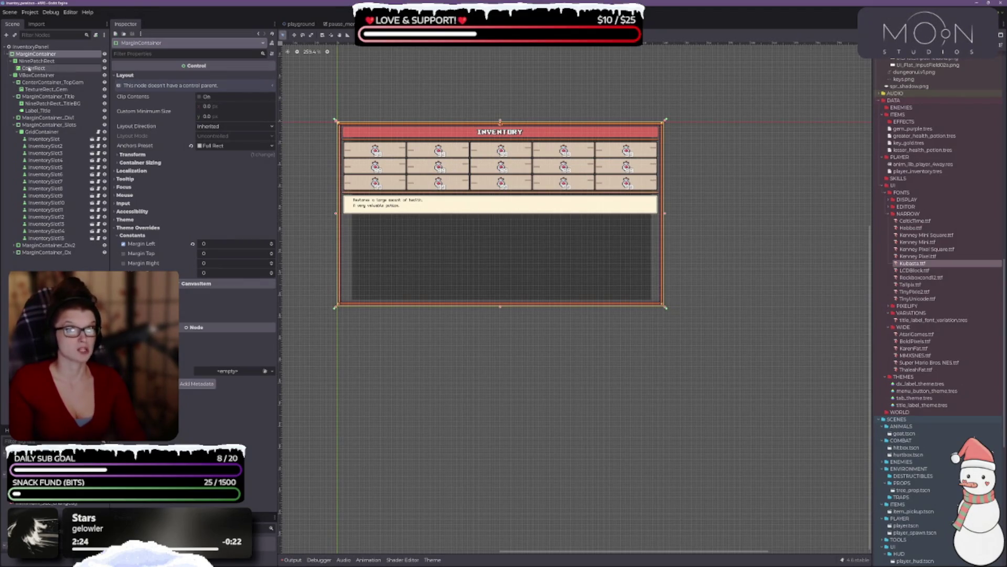
Step: Select the inventory MarginContainer and reapply the Center anchor preset
{"action": "left_click", "coordinate": [27, 47]}
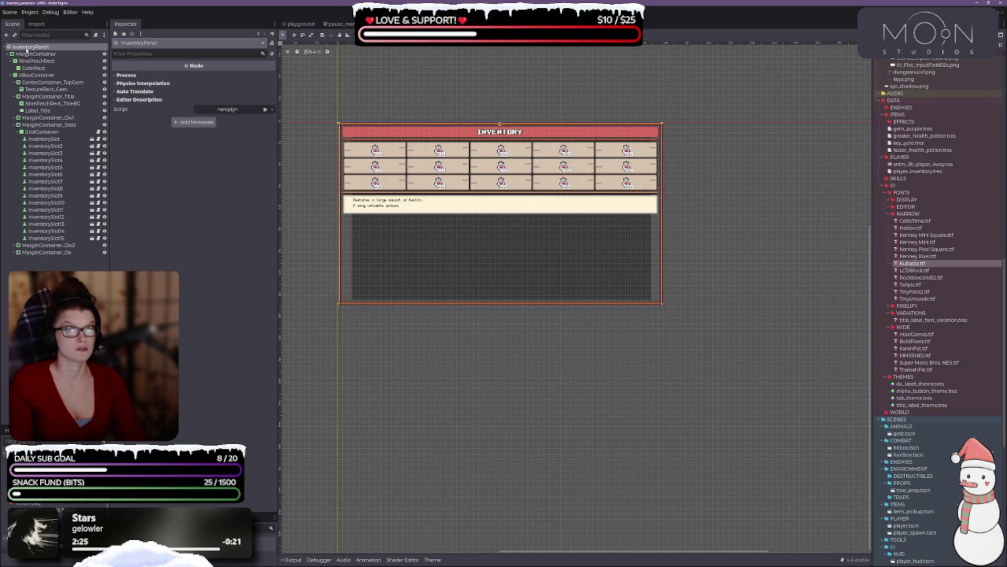
{"action": "left_click", "coordinate": [27, 54]}
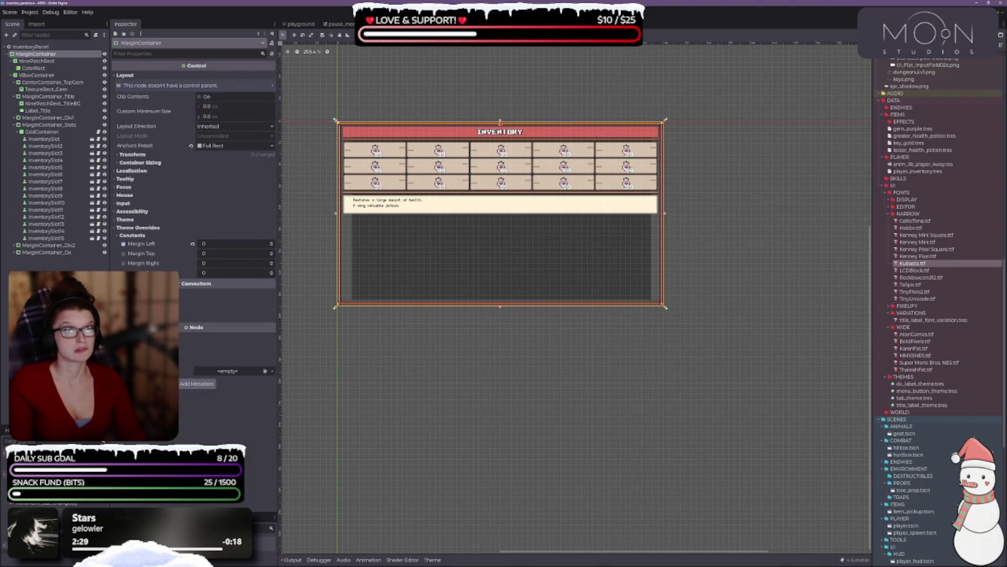
{"action": "left_click", "coordinate": [451, 34]}
{"action": "left_click", "coordinate": [465, 66]}
{"action": "scroll", "coordinate": [512, 210], "scroll_direction": "up", "scroll_amount": 5}
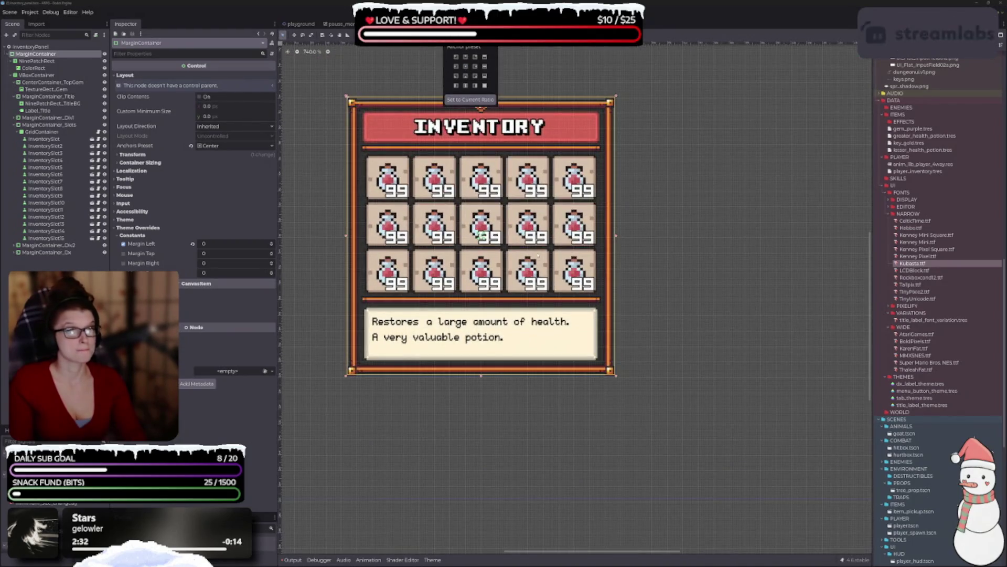
{"action": "left_click", "coordinate": [508, 286]}
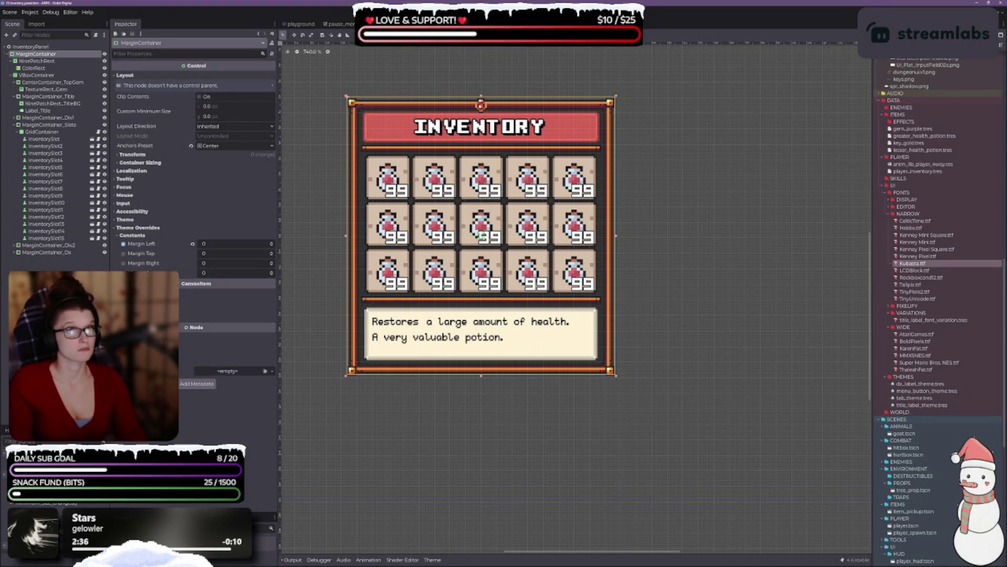
Step: Drag the panel and its anchor handles to Left 0.356, Bottom 0.767, and frame it
{"action": "left_click_drag", "start_coordinate": [481, 235], "coordinate": [487, 274]}
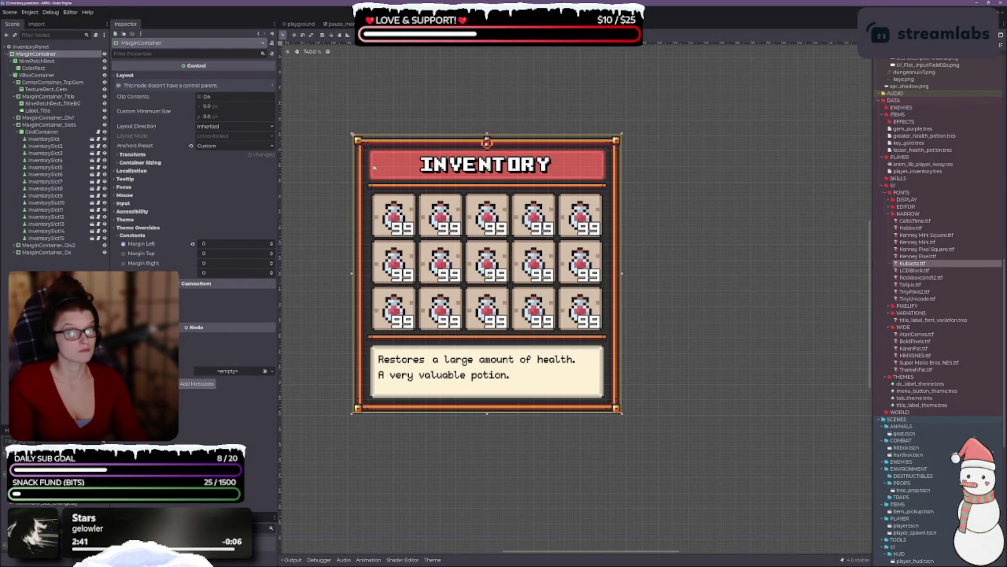
{"action": "left_click_drag", "start_coordinate": [352, 134], "coordinate": [349, 133]}
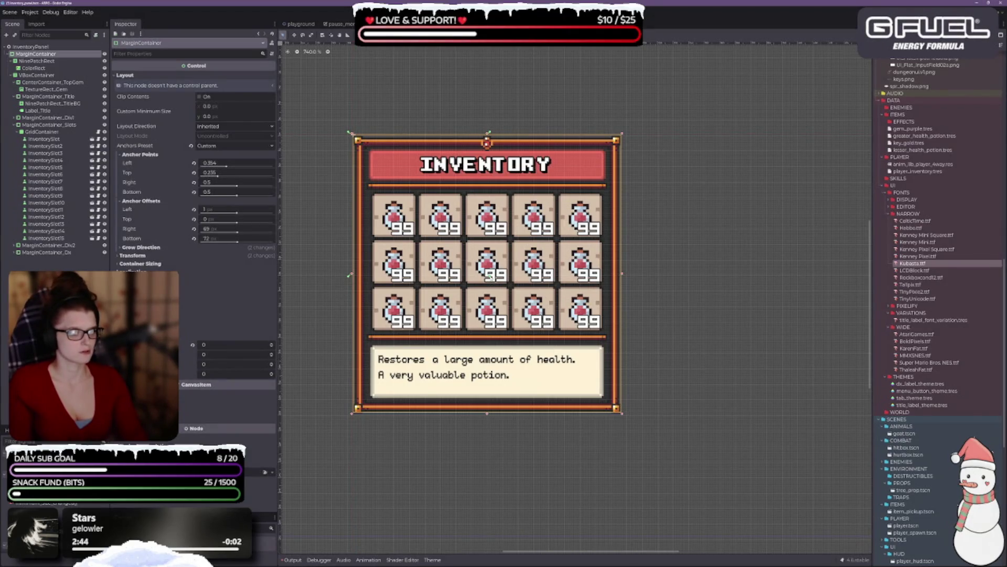
{"action": "left_click_drag", "start_coordinate": [519, 330], "coordinate": [624, 418]}
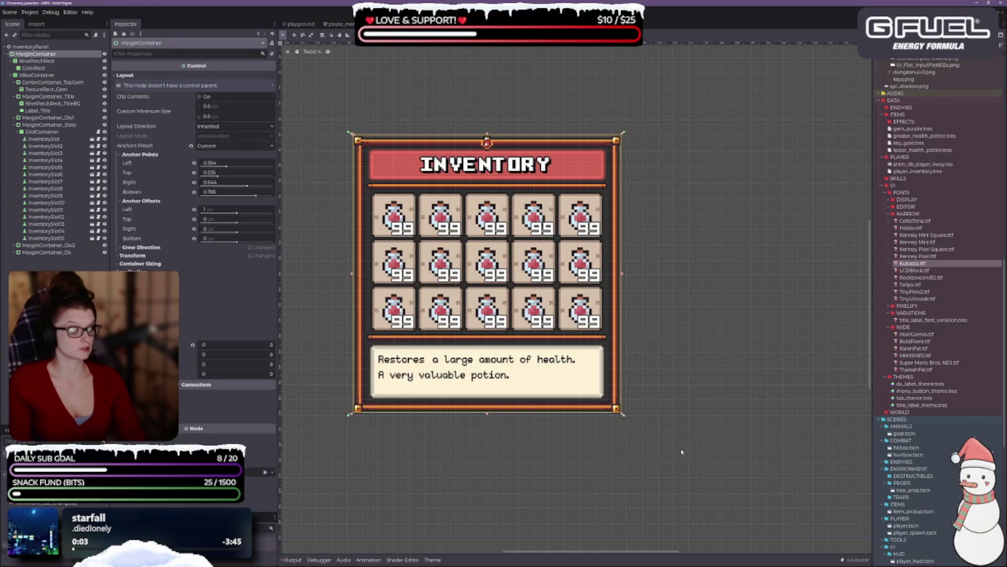
{"action": "scroll", "coordinate": [417, 448], "scroll_direction": "up", "scroll_amount": 3}
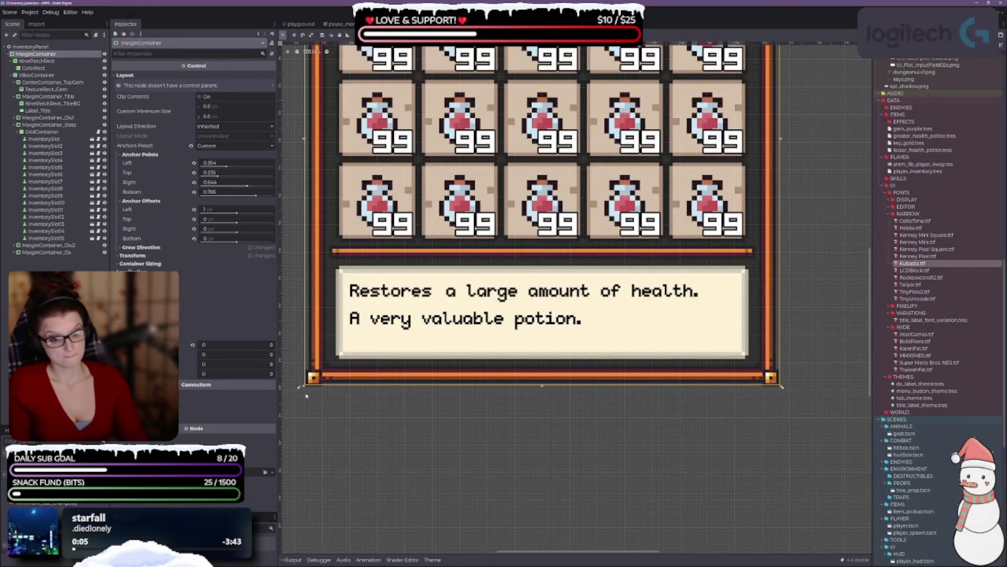
{"action": "left_click_drag", "start_coordinate": [299, 389], "coordinate": [303, 390]}
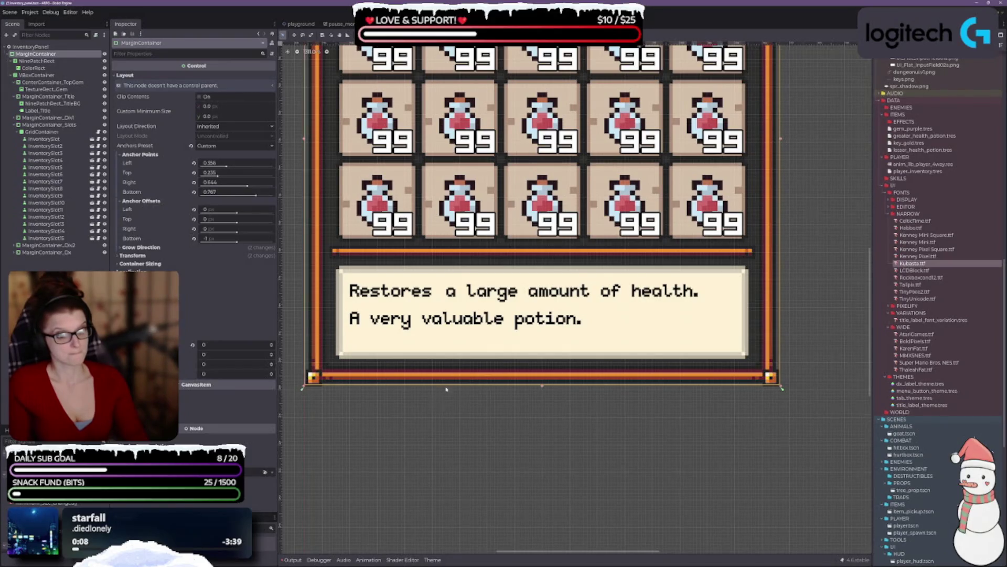
{"action": "key", "text": "shift+f"}
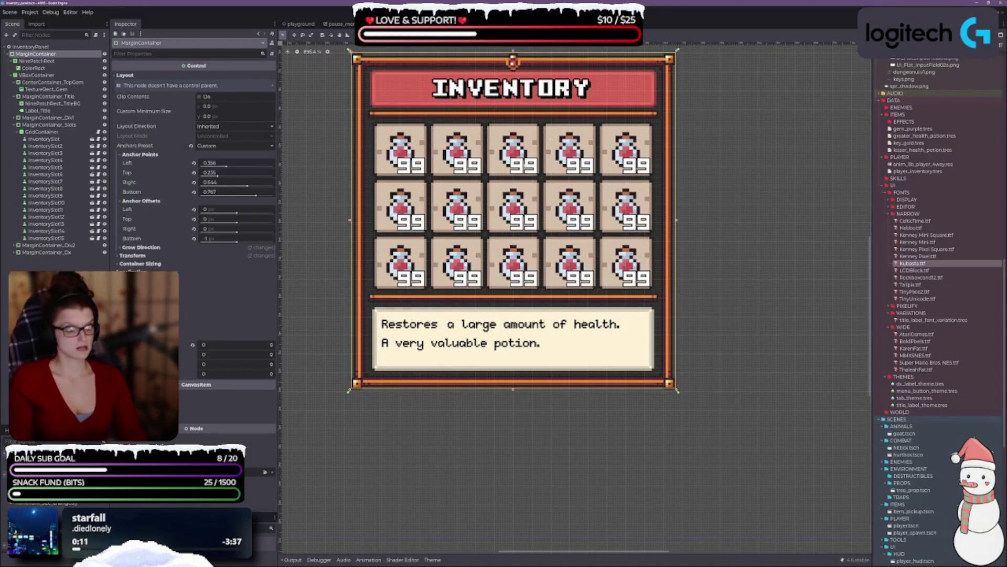
{"action": "left_click", "coordinate": [336, 24]}
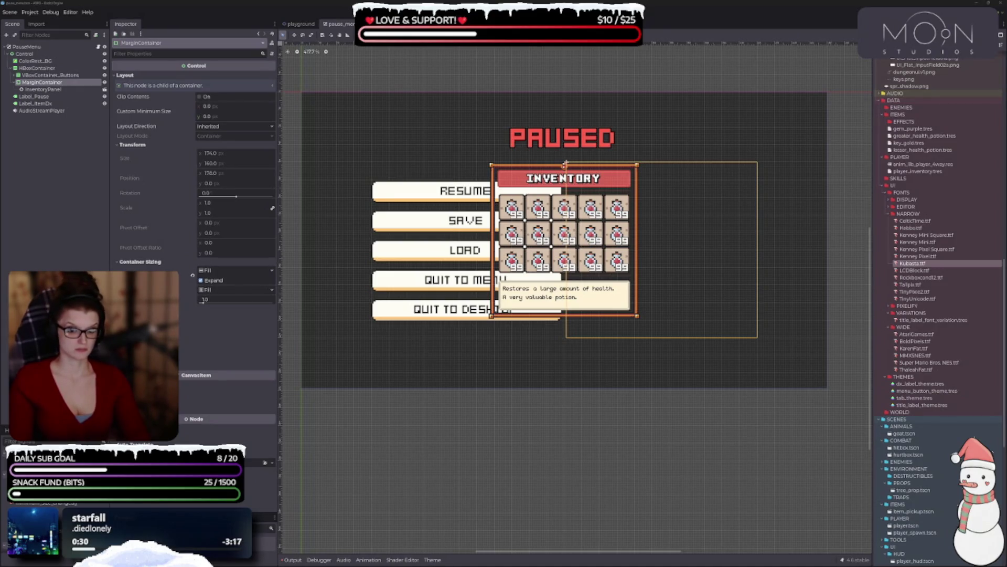
Step: Try the MarginContainer's horizontal sizing options, settling on Fill with Expand
{"action": "left_click", "coordinate": [147, 366]}
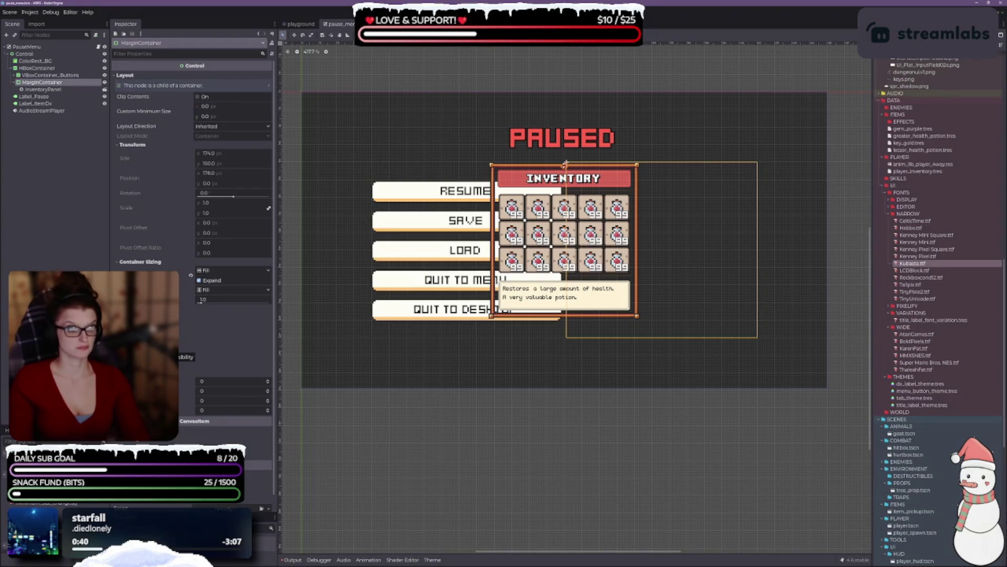
{"action": "left_click", "coordinate": [200, 283]}
{"action": "left_click", "coordinate": [200, 283]}
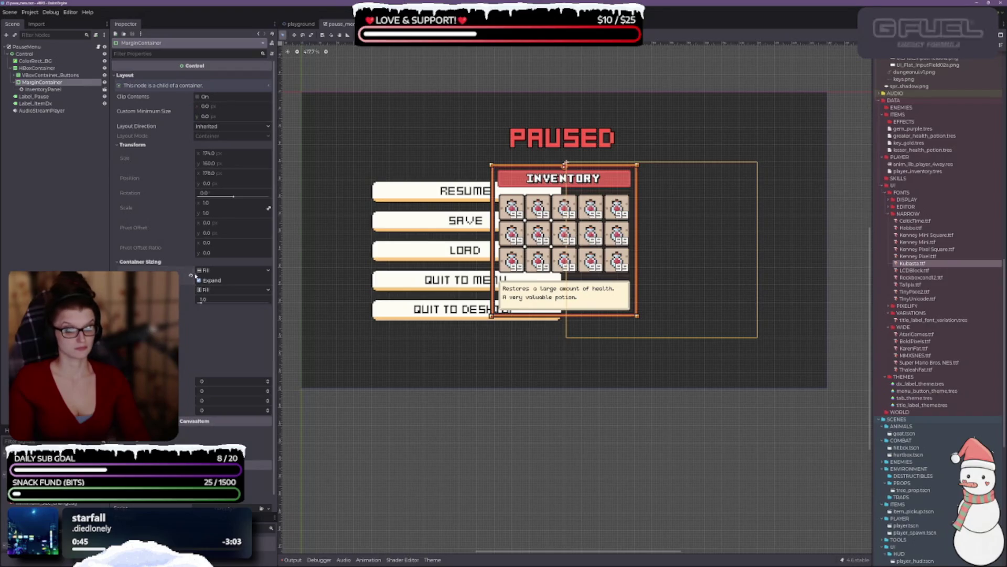
{"action": "left_click", "coordinate": [231, 270]}
{"action": "left_click", "coordinate": [216, 306]}
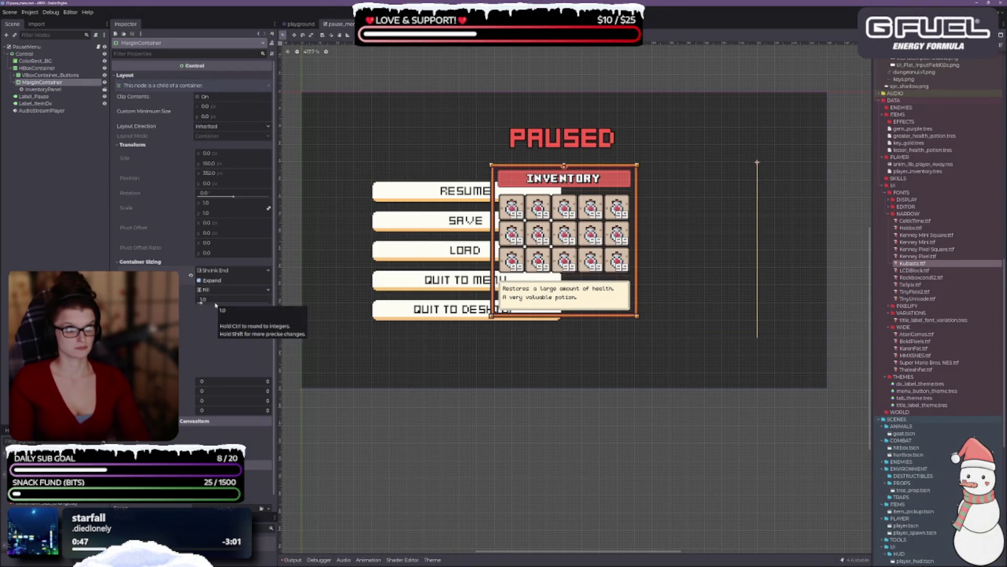
{"action": "left_click", "coordinate": [199, 280]}
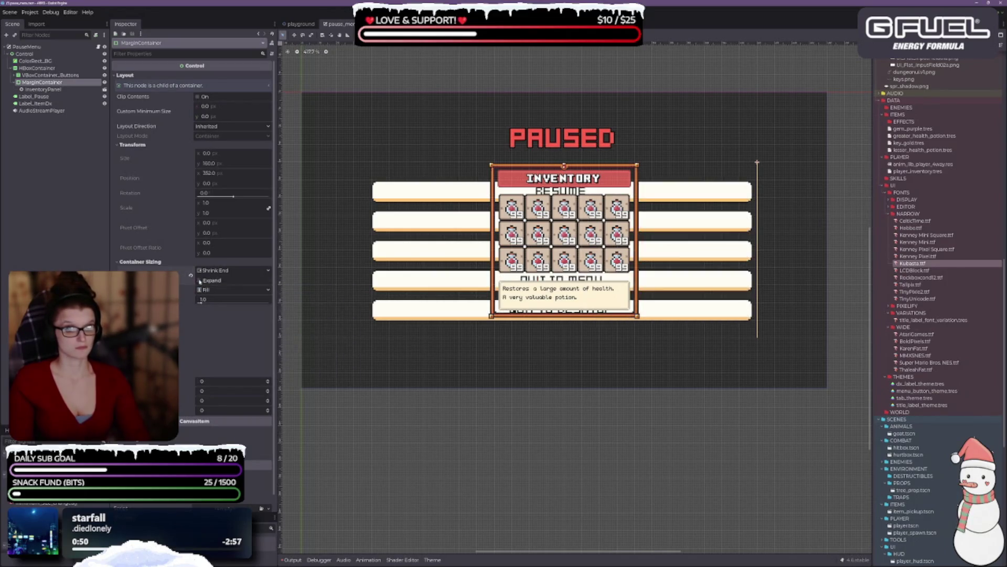
{"action": "left_click", "coordinate": [231, 270]}
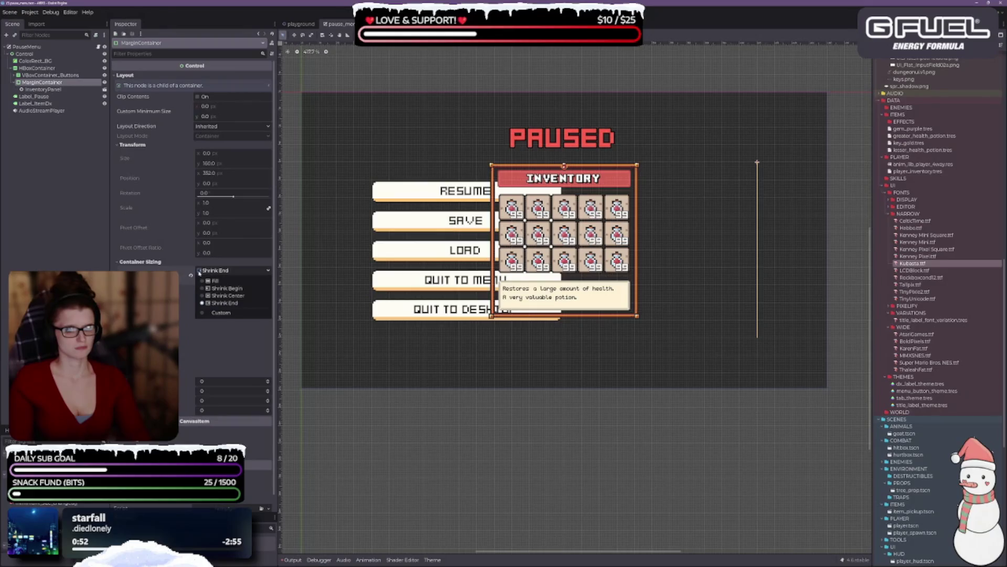
{"action": "left_click", "coordinate": [210, 279]}
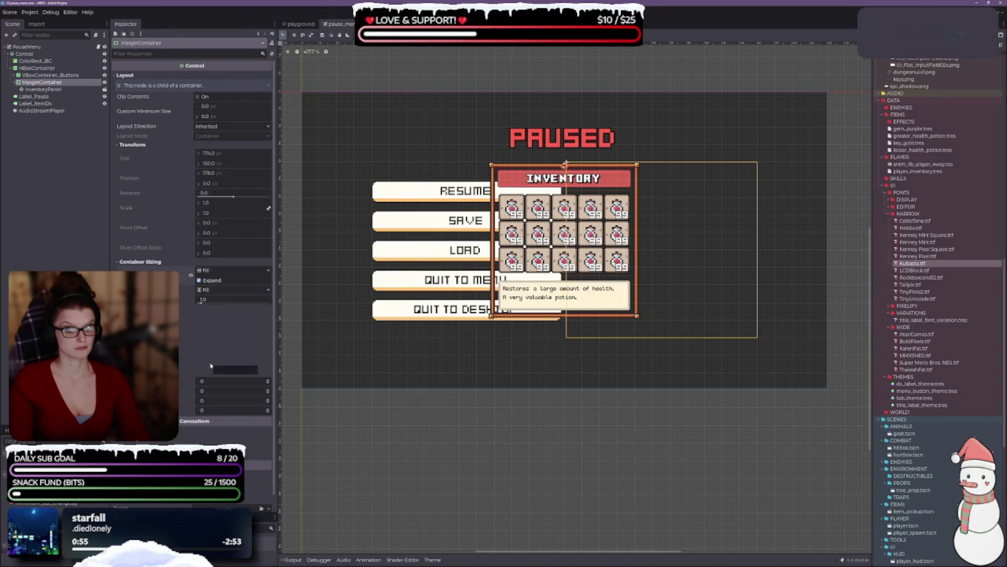
{"action": "scroll", "coordinate": [210, 365], "scroll_direction": "down", "scroll_amount": 1}
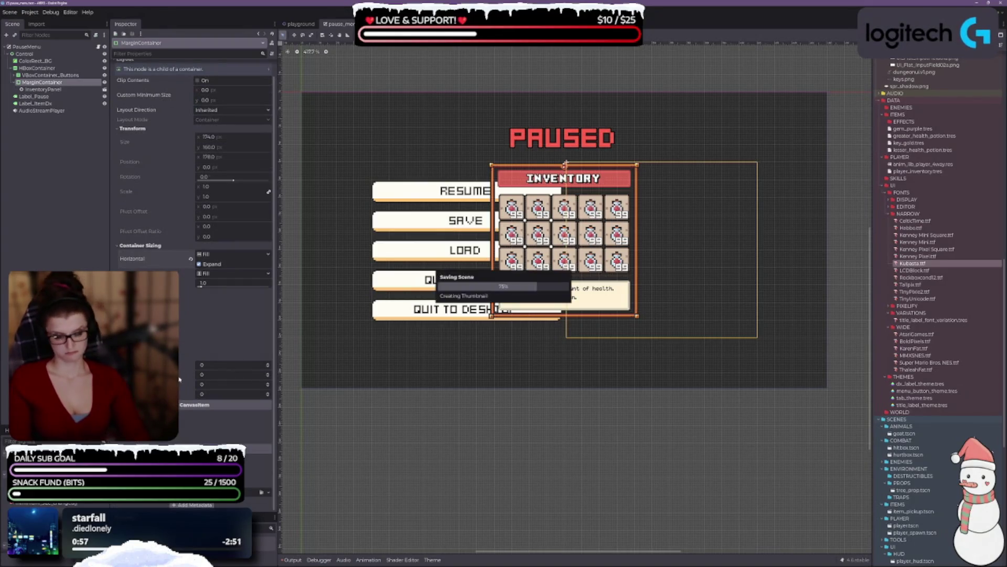
{"action": "left_click", "coordinate": [472, 35]}
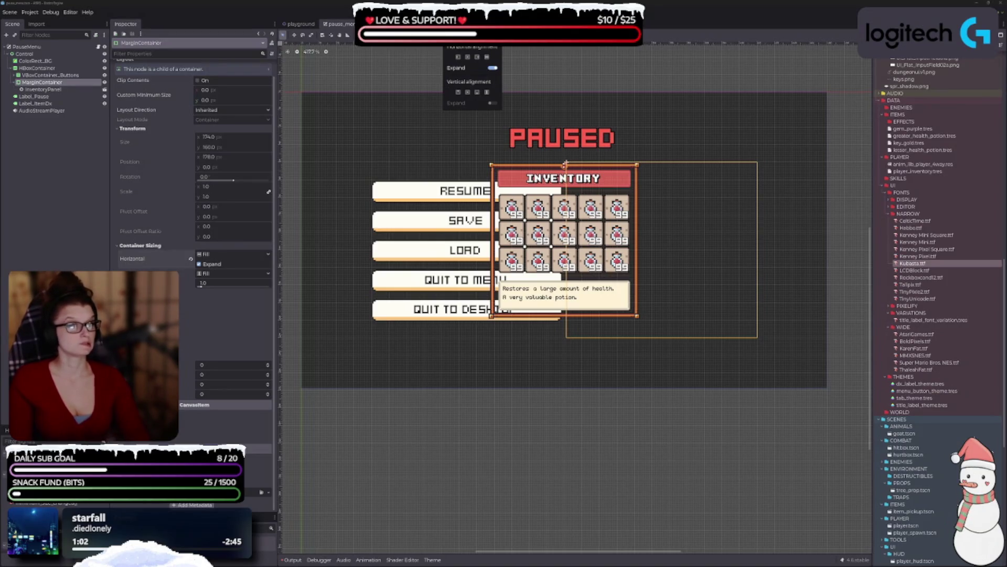
{"action": "key", "text": "Escape"}
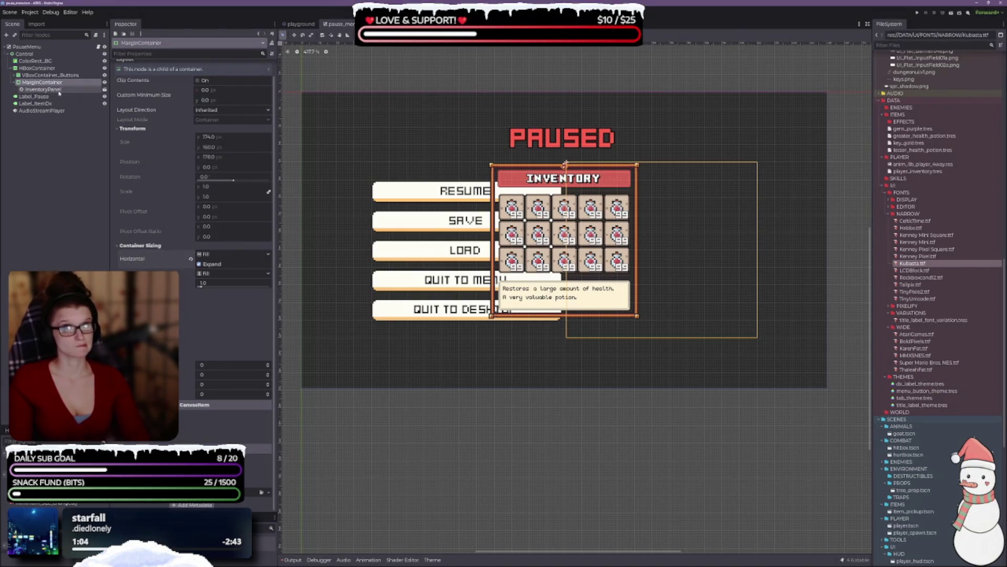
Step: Open the InventoryPanel scene from the pause menu tree and compare both scenes
{"action": "left_click", "coordinate": [59, 90]}
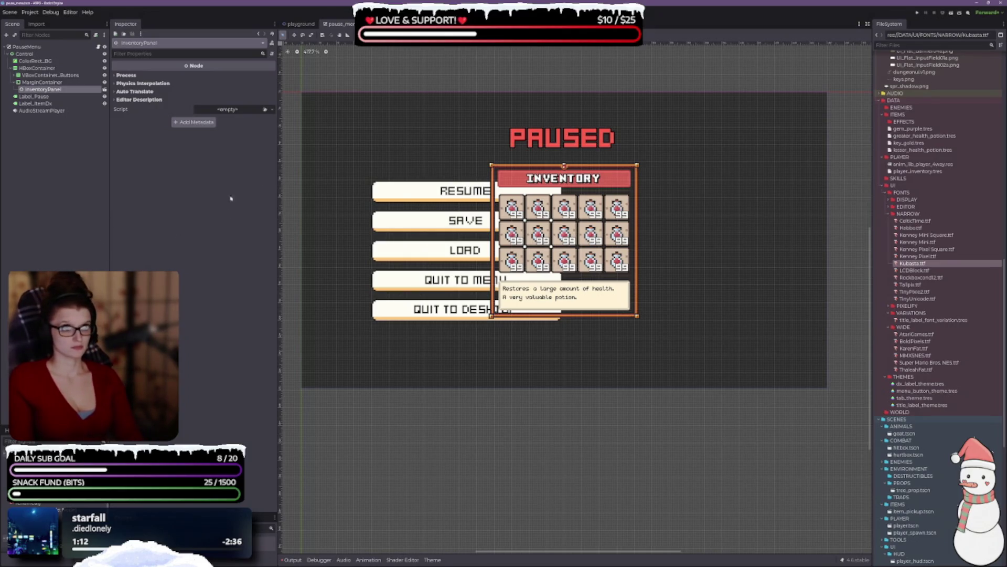
{"action": "left_click", "coordinate": [98, 89]}
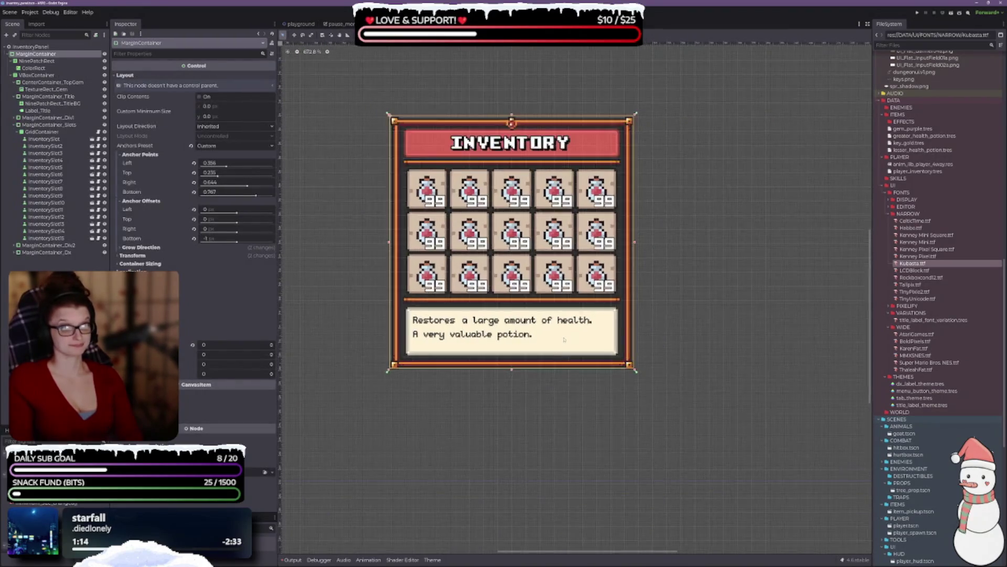
{"action": "scroll", "coordinate": [603, 202], "scroll_direction": "down", "scroll_amount": 3}
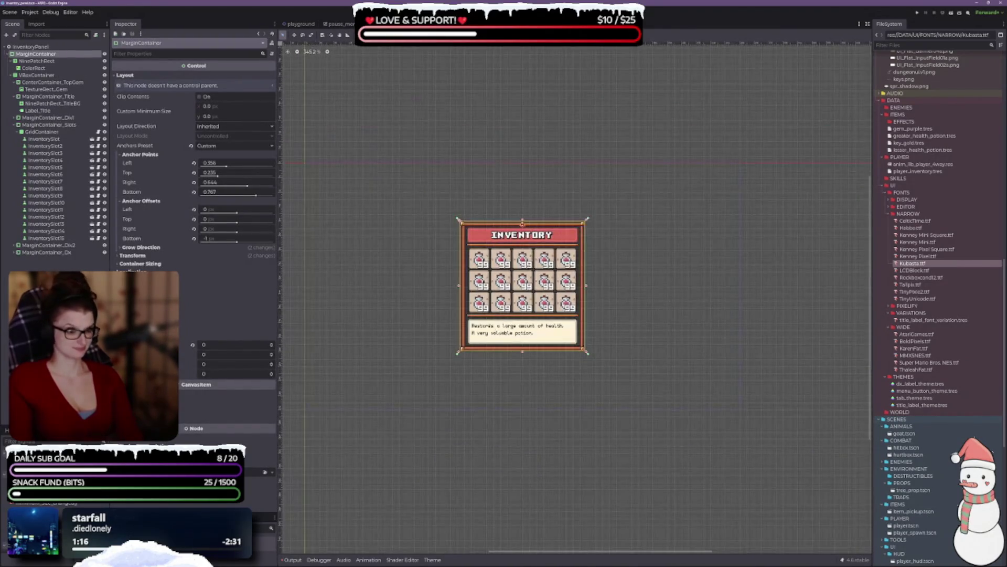
{"action": "scroll", "coordinate": [436, 315], "scroll_direction": "down", "scroll_amount": 1}
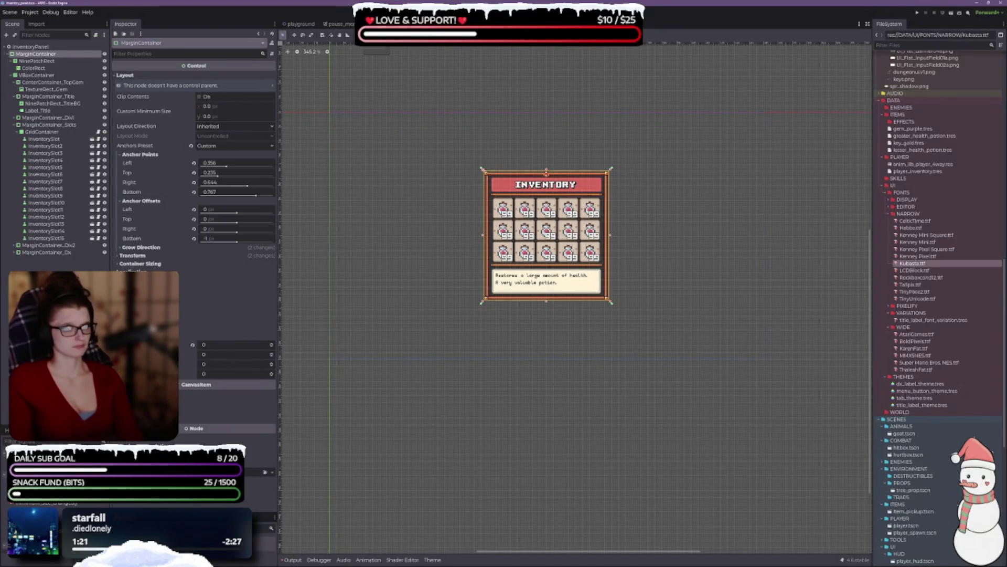
{"action": "left_click", "coordinate": [342, 24]}
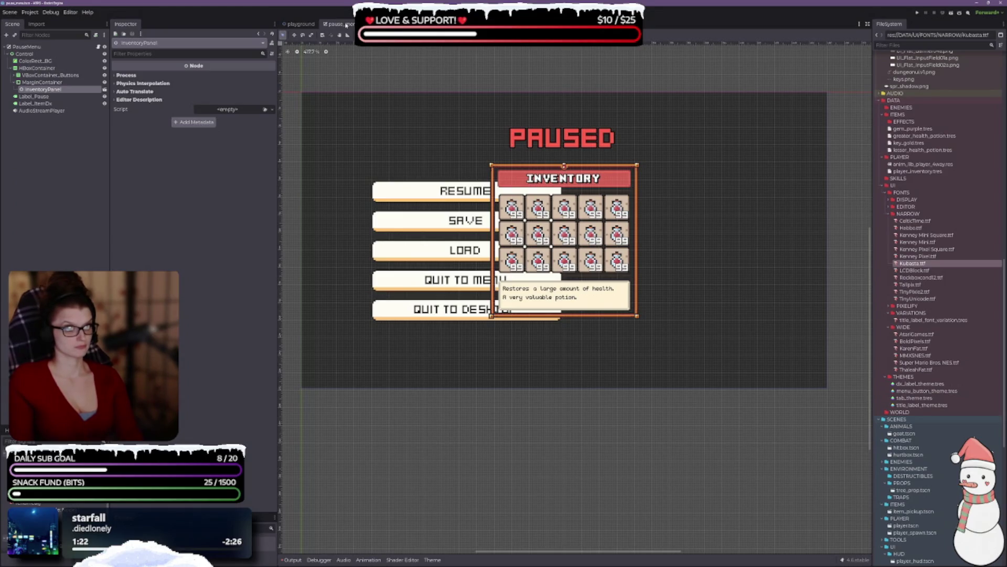
{"action": "key", "text": "ctrl+Tab"}
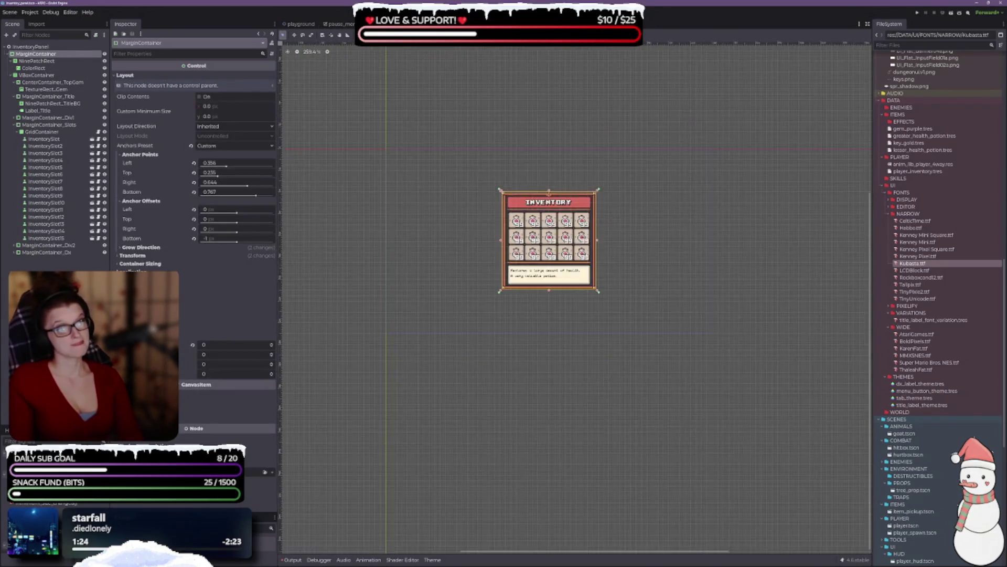
{"action": "scroll", "coordinate": [591, 262], "scroll_direction": "up", "scroll_amount": 4}
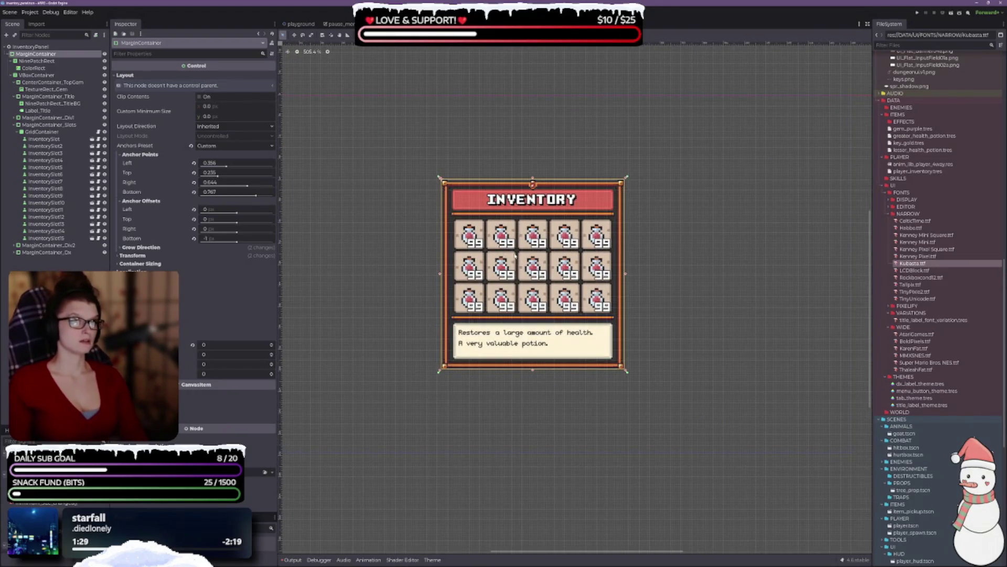
{"action": "scroll", "coordinate": [515, 255], "scroll_direction": "up", "scroll_amount": 2}
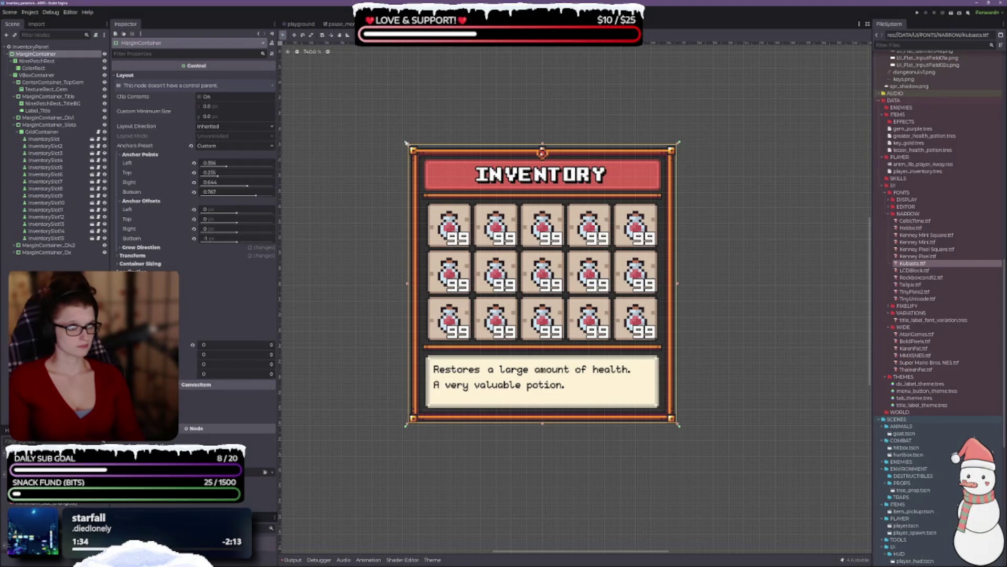
Step: Shift the inventory panel's outer MarginContainer to the right with the Move tool
{"action": "mouse_move", "coordinate": [372, 99]}
{"action": "left_mouse_down"}
{"action": "mouse_move", "coordinate": [427, 204]}
{"action": "mouse_move", "coordinate": [847, 517]}
{"action": "left_mouse_up"}
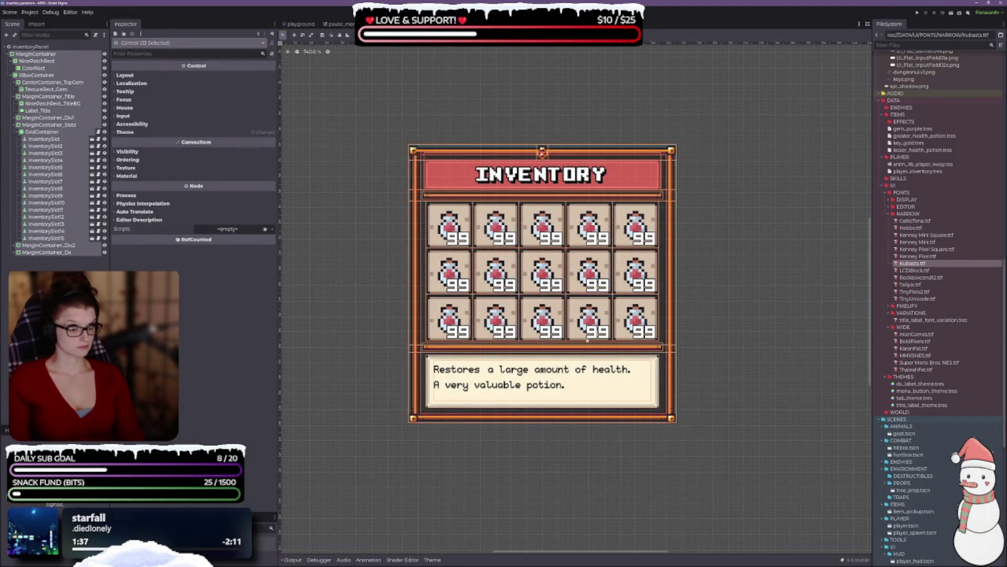
{"action": "left_click", "coordinate": [477, 155]}
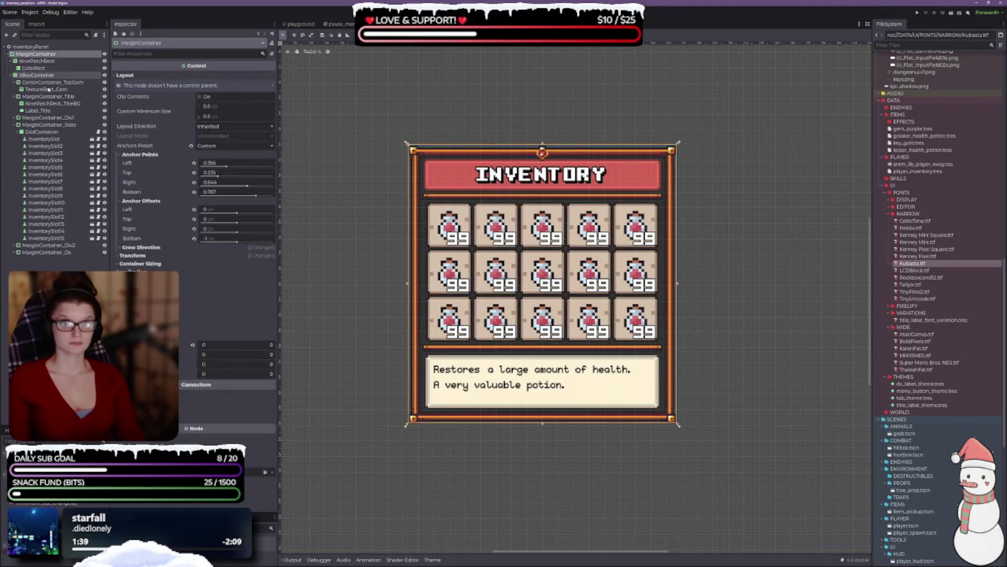
{"action": "scroll", "coordinate": [473, 315], "scroll_direction": "down", "scroll_amount": 3}
{"action": "scroll", "coordinate": [511, 359], "scroll_direction": "up", "scroll_amount": 1}
{"action": "scroll", "coordinate": [511, 361], "scroll_direction": "down", "scroll_amount": 3}
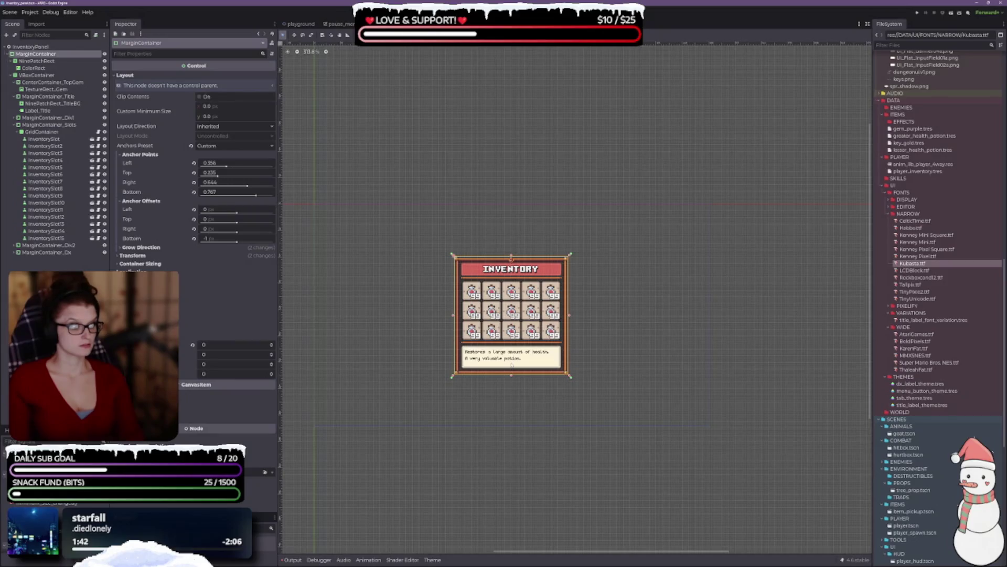
{"action": "scroll", "coordinate": [507, 369], "scroll_direction": "up", "scroll_amount": 7}
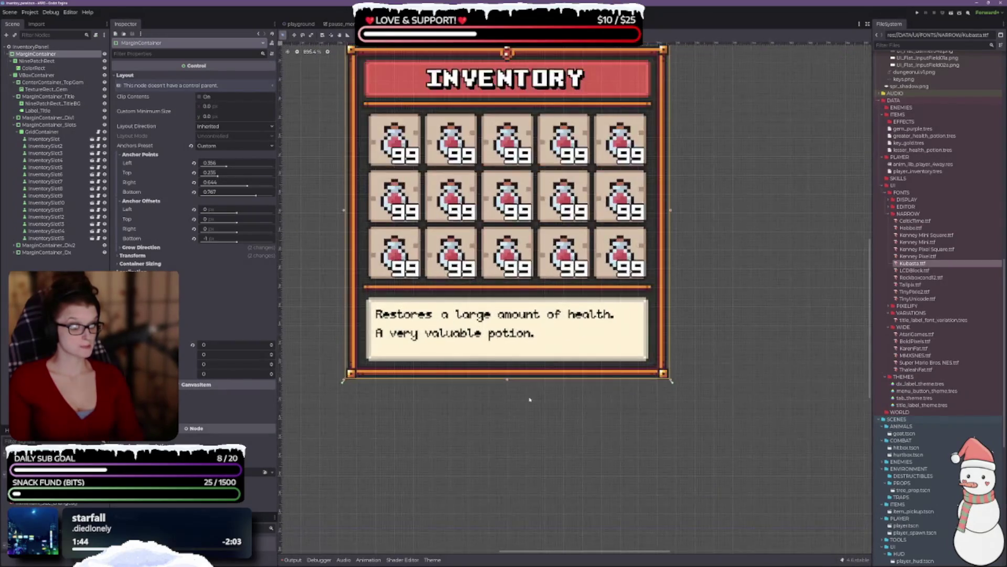
{"action": "scroll", "coordinate": [475, 302], "scroll_direction": "down", "scroll_amount": 3}
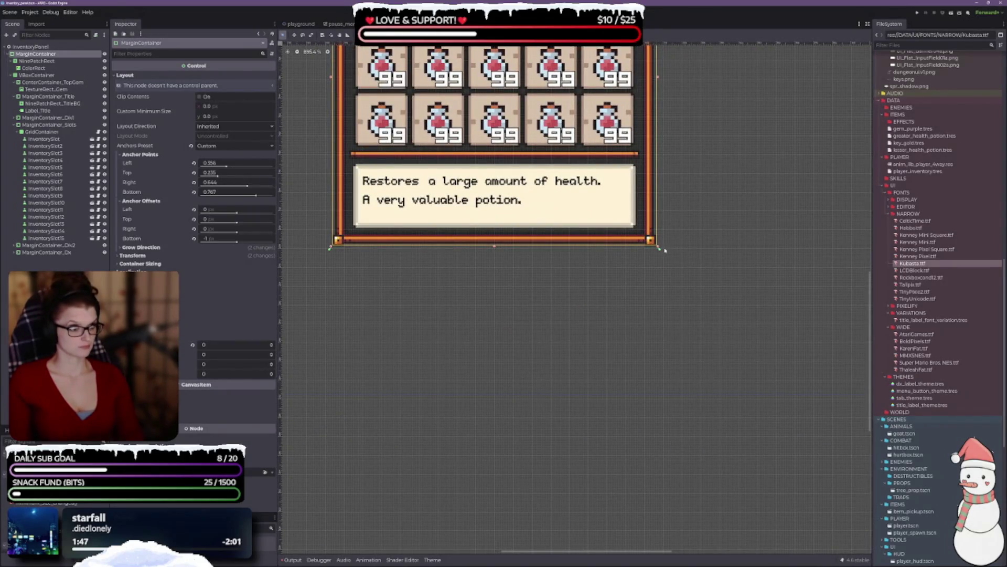
{"action": "key", "text": "w"}
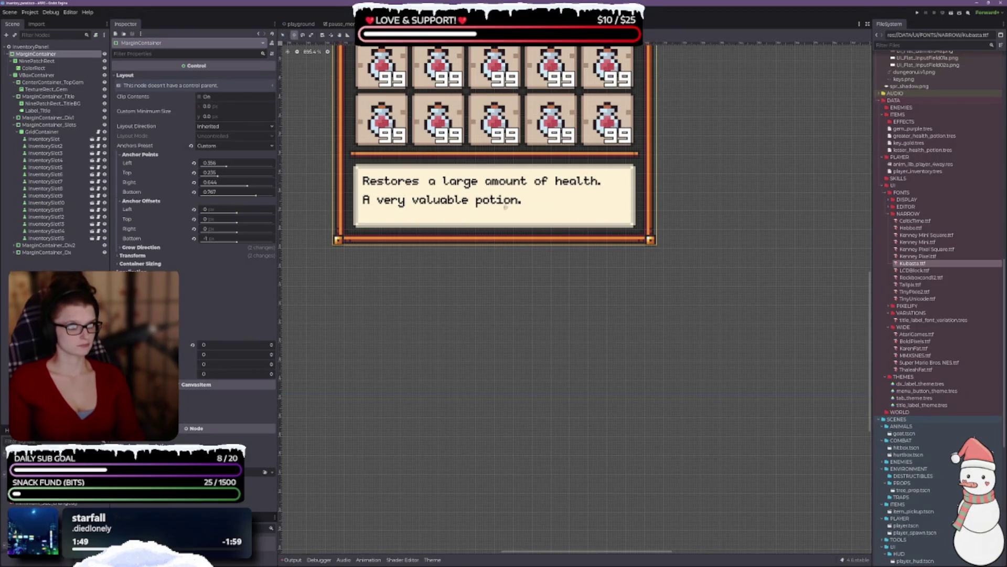
{"action": "left_click_drag", "start_coordinate": [537, 231], "coordinate": [696, 231]}
{"action": "scroll", "coordinate": [604, 252], "scroll_direction": "up", "scroll_amount": 5}
{"action": "scroll", "coordinate": [604, 252], "scroll_direction": "up", "scroll_amount": 3}
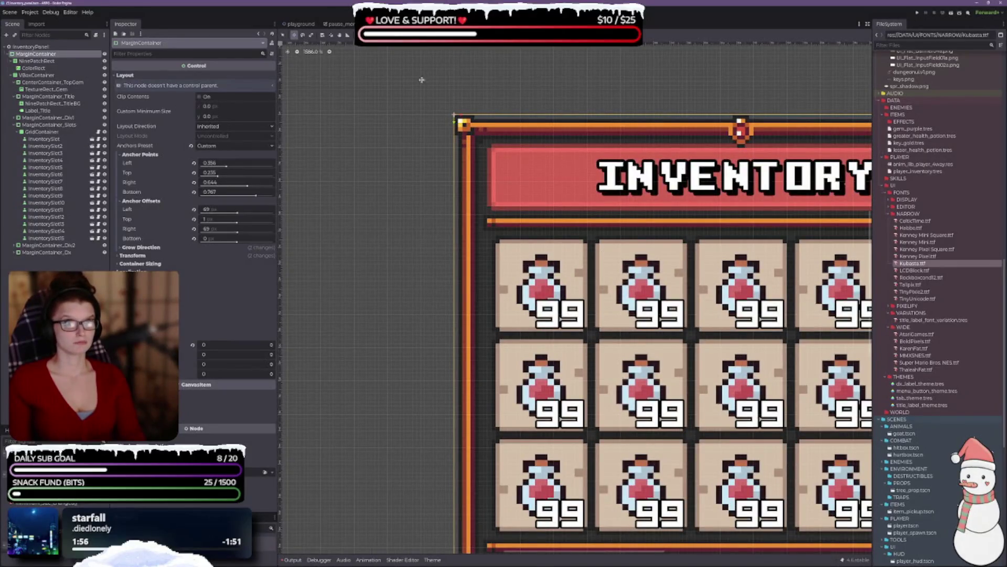
{"action": "scroll", "coordinate": [516, 173], "scroll_direction": "down", "scroll_amount": 6}
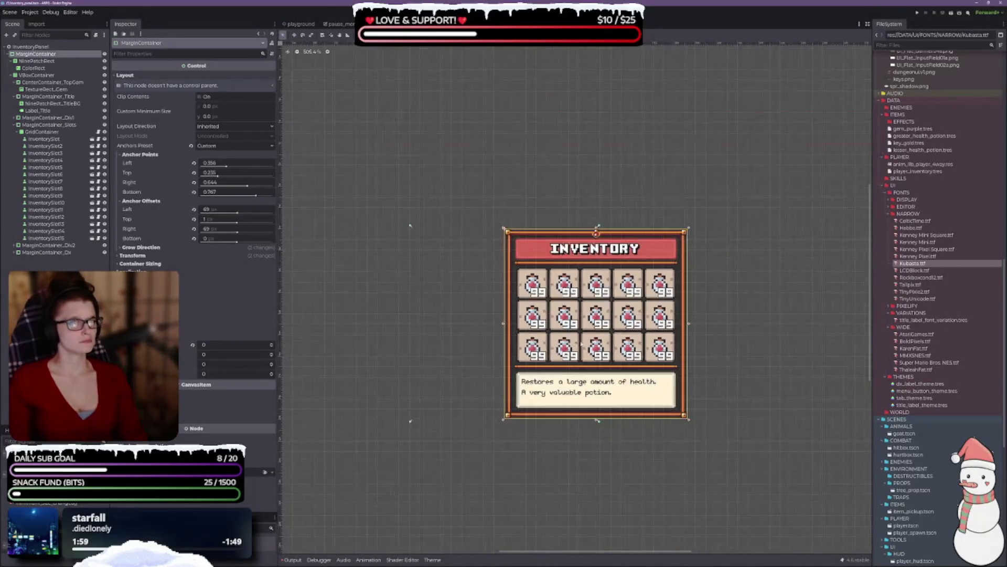
{"action": "scroll", "coordinate": [462, 335], "scroll_direction": "up", "scroll_amount": 1}
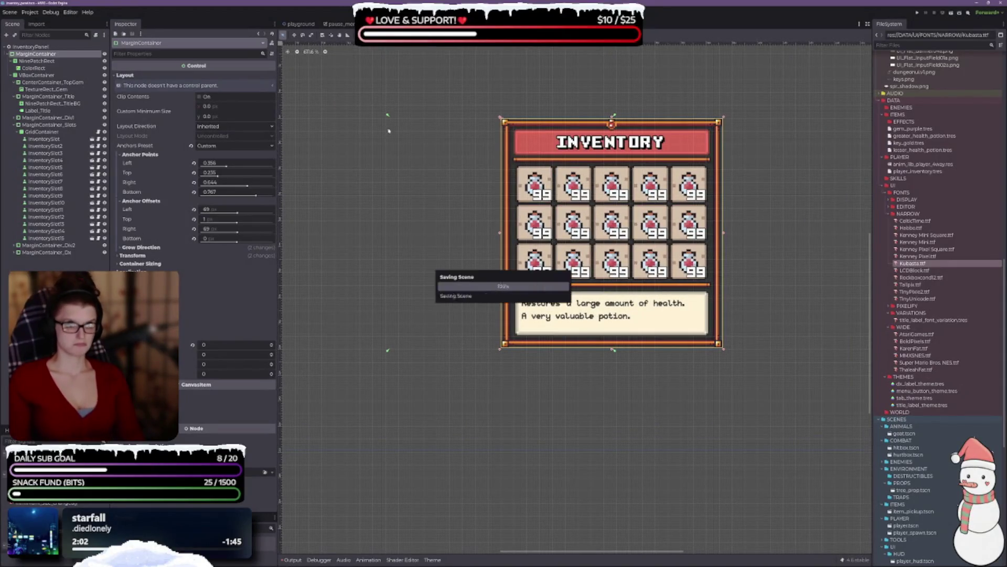
{"action": "left_click", "coordinate": [338, 24]}
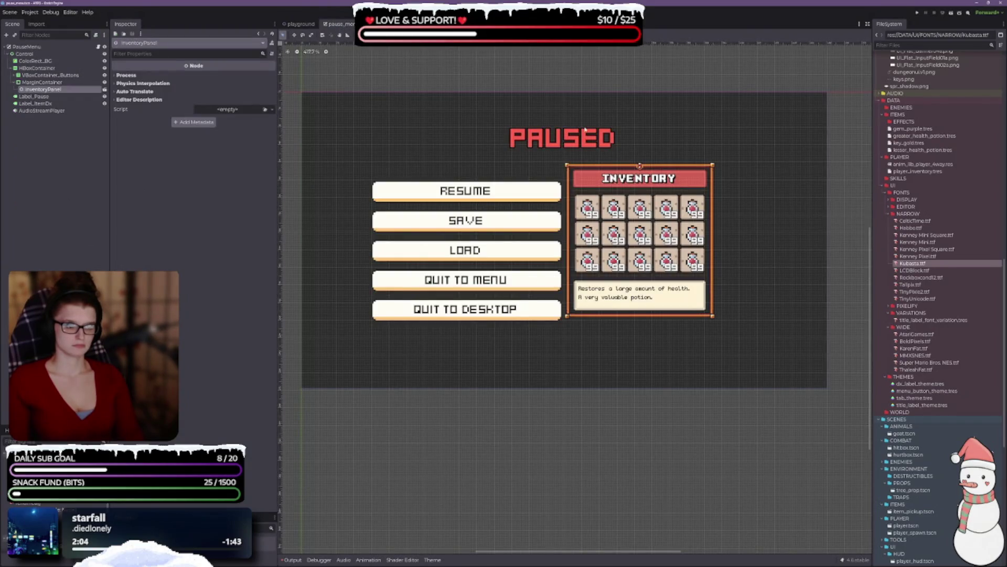
Step: Return to the InventoryPanel scene and recenter the inventory panel in the viewport
{"action": "key", "text": "ctrl+Tab"}
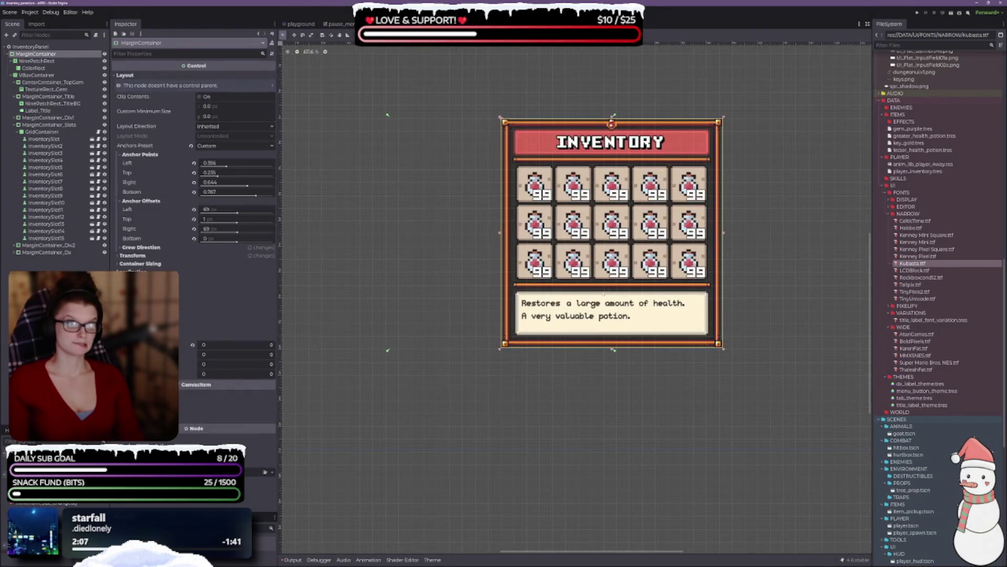
{"action": "scroll", "coordinate": [559, 354], "scroll_direction": "down", "scroll_amount": 2}
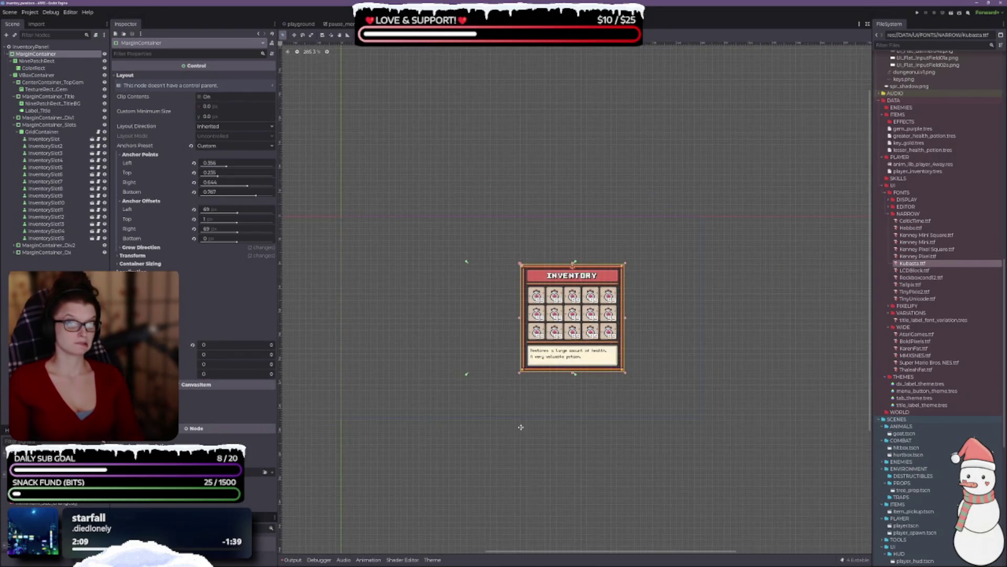
{"action": "left_click_drag", "start_coordinate": [521, 425], "coordinate": [515, 360]}
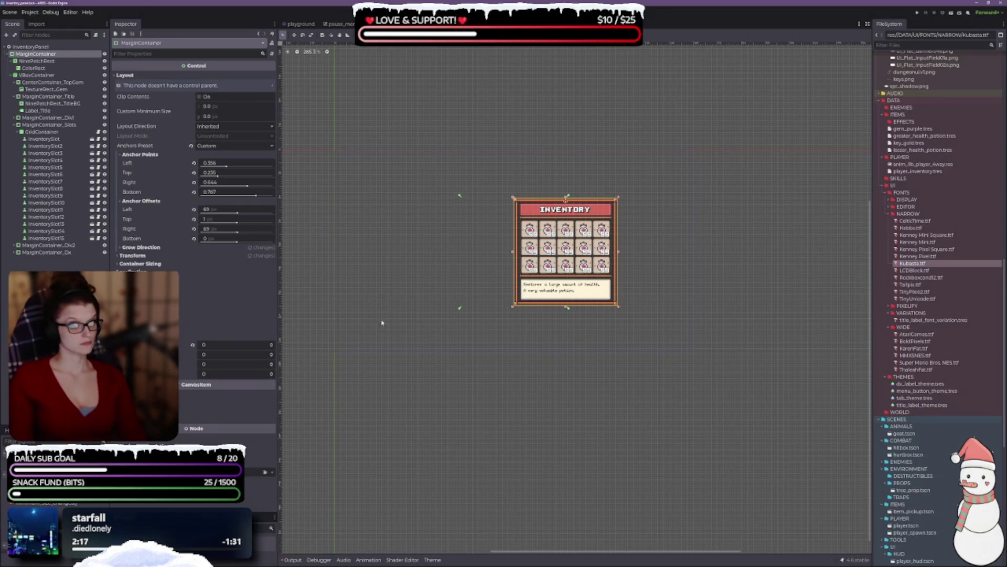
{"action": "scroll", "coordinate": [402, 330], "scroll_direction": "down", "scroll_amount": 2}
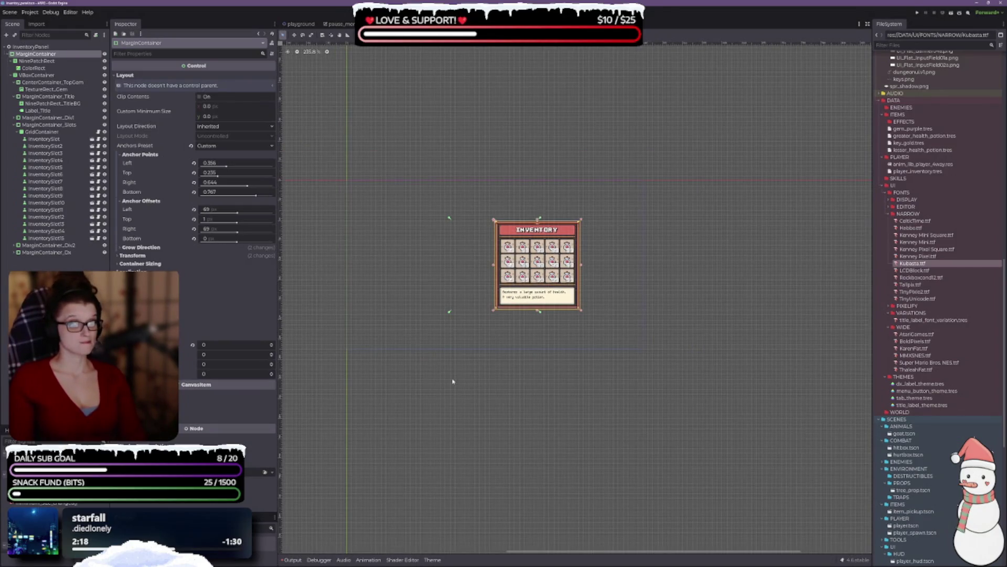
Step: Try the Full Rect anchor preset on the container, undo it, then select Label_Dx
{"action": "left_click", "coordinate": [457, 35]}
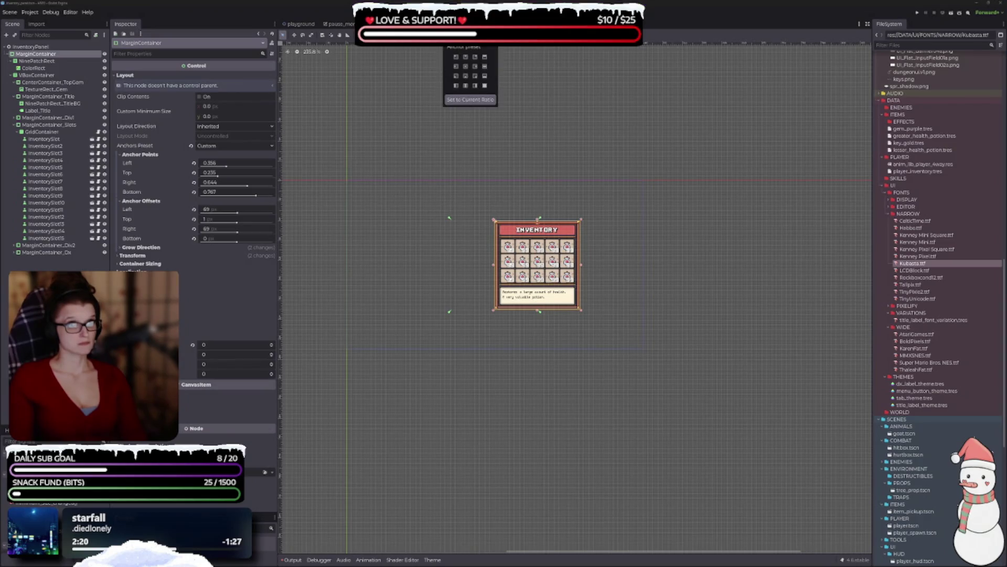
{"action": "left_click", "coordinate": [485, 86]}
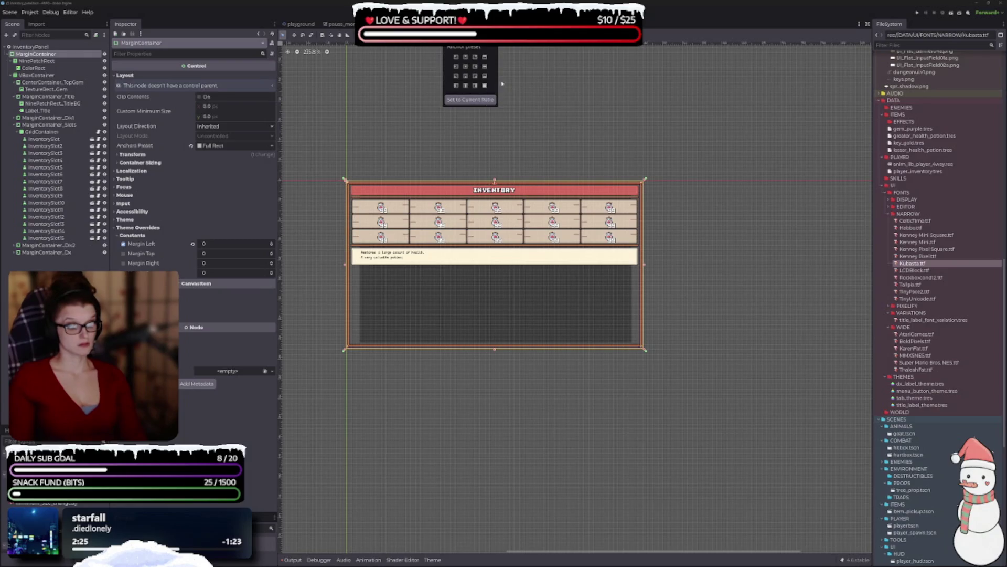
{"action": "left_click", "coordinate": [556, 139]}
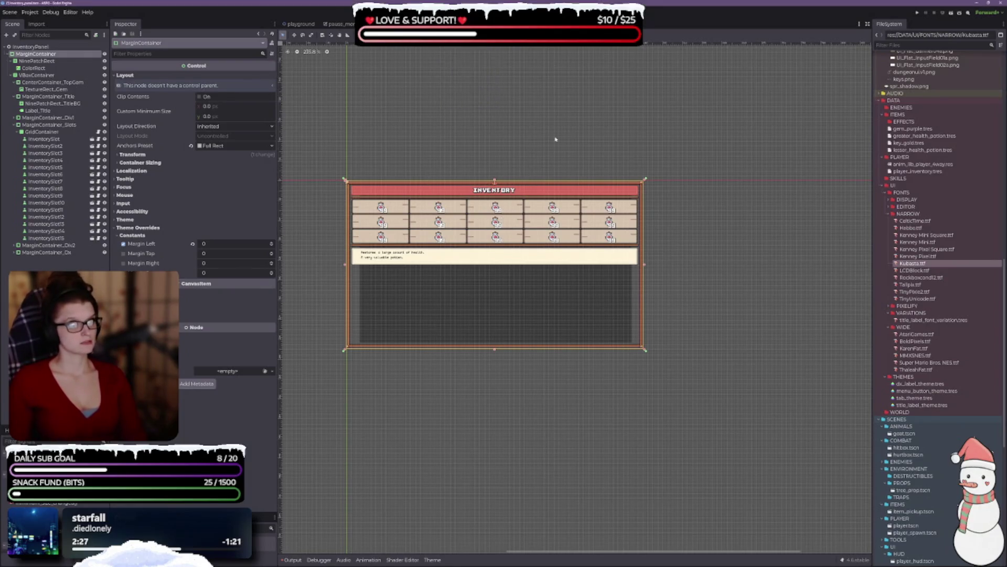
{"action": "key", "text": "ctrl+z"}
{"action": "scroll", "coordinate": [458, 305], "scroll_direction": "up", "scroll_amount": 4}
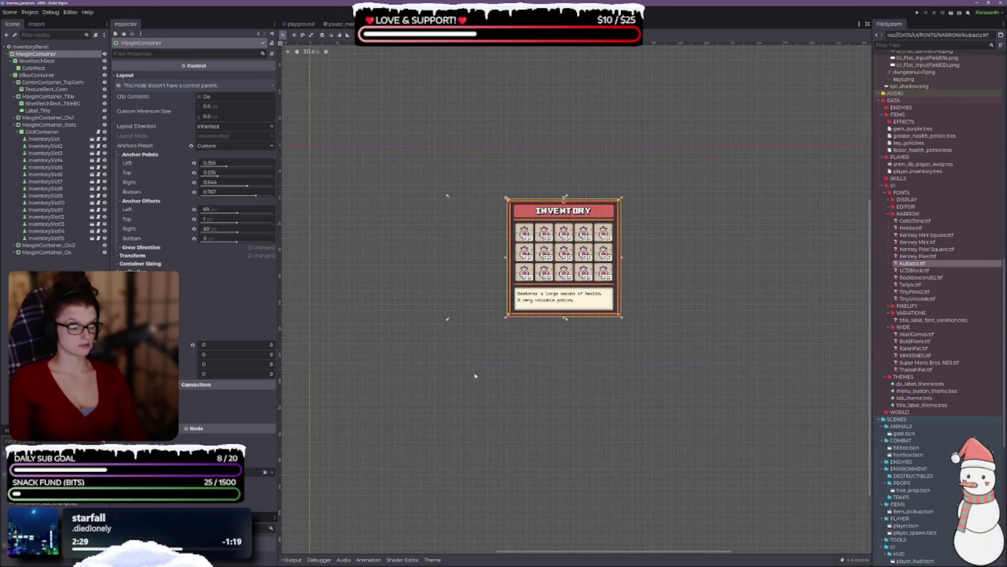
{"action": "scroll", "coordinate": [480, 319], "scroll_direction": "up", "scroll_amount": 2}
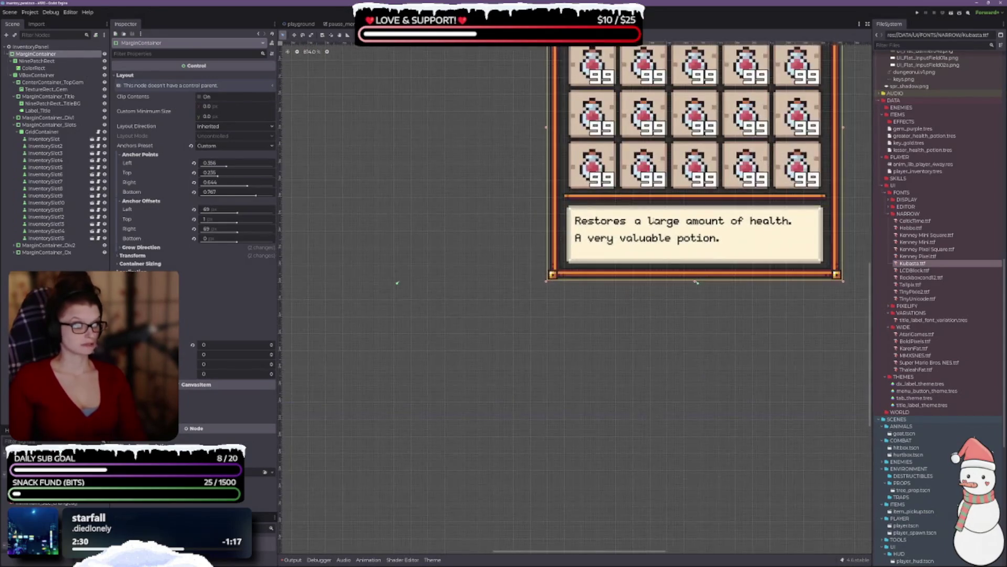
{"action": "left_click", "coordinate": [606, 261]}
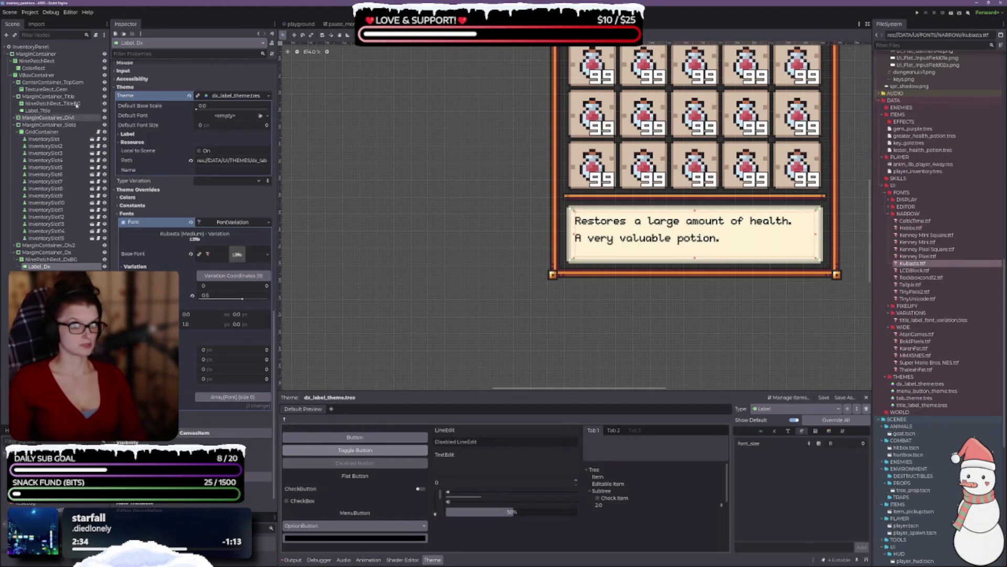
Step: Inspect the MarginContainer and NinePatchRect_DxBG nodes to check the panel's offsets
{"action": "left_click", "coordinate": [35, 61]}
{"action": "left_click", "coordinate": [33, 55]}
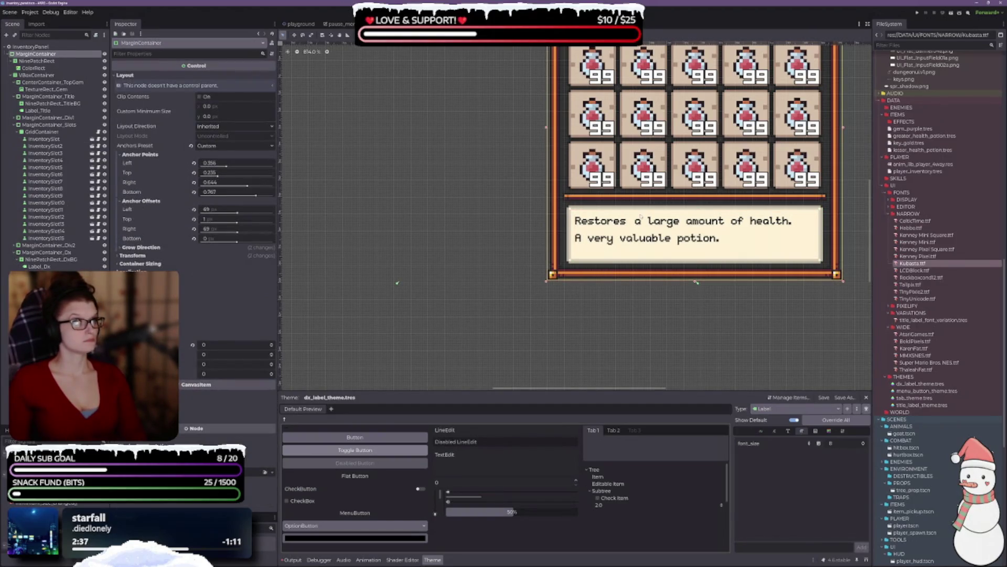
{"action": "left_click", "coordinate": [602, 212]}
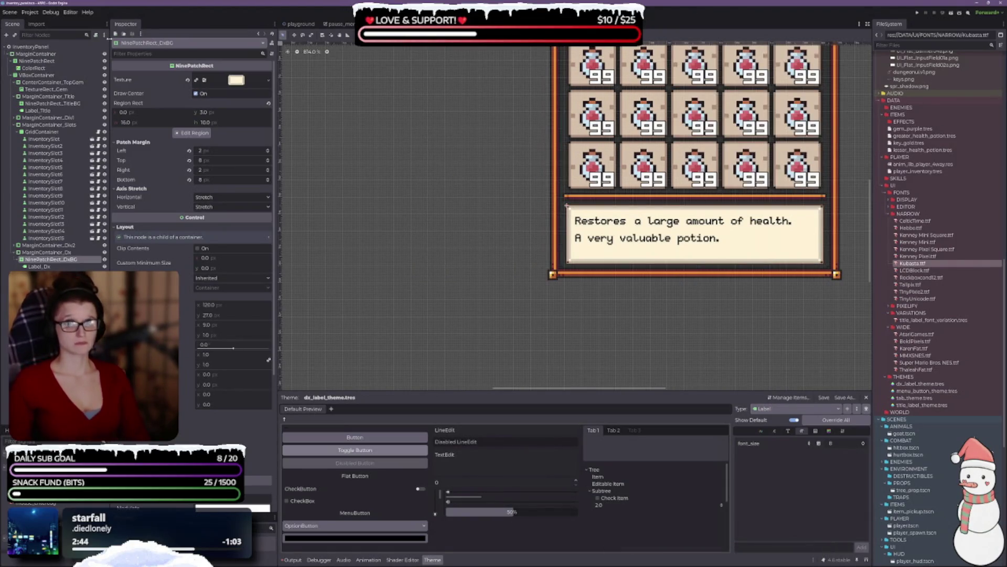
{"action": "left_click", "coordinate": [36, 54]}
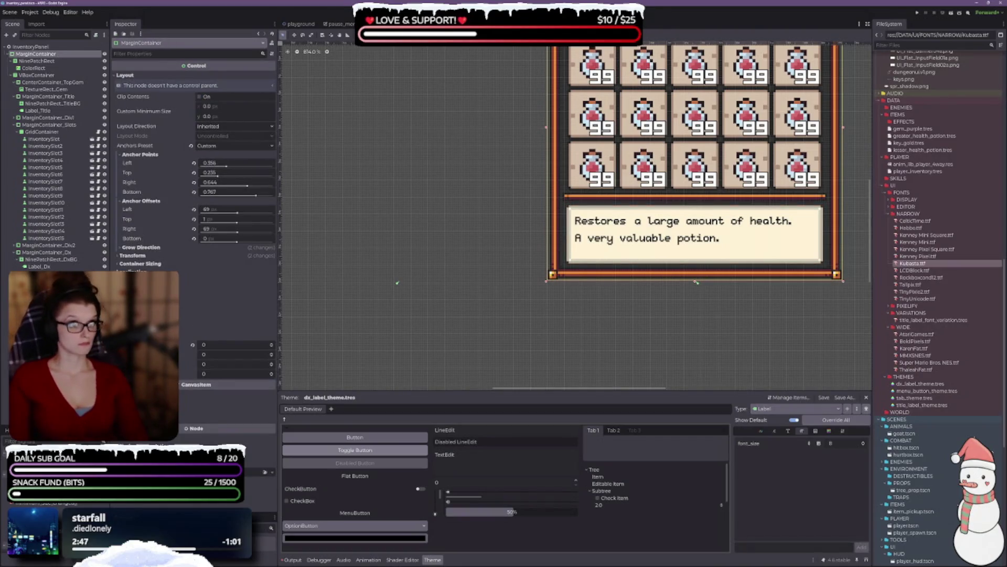
Step: Move the MarginContainer one pixel right to 71 offsets, then view the pause_menu scene
{"action": "scroll", "coordinate": [592, 310], "scroll_direction": "up", "scroll_amount": 2}
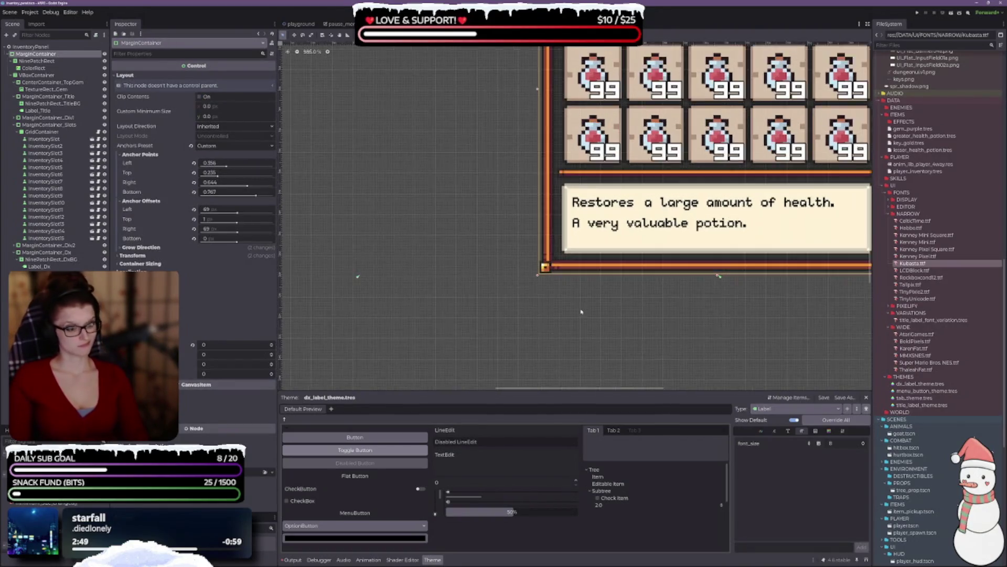
{"action": "key", "text": "w"}
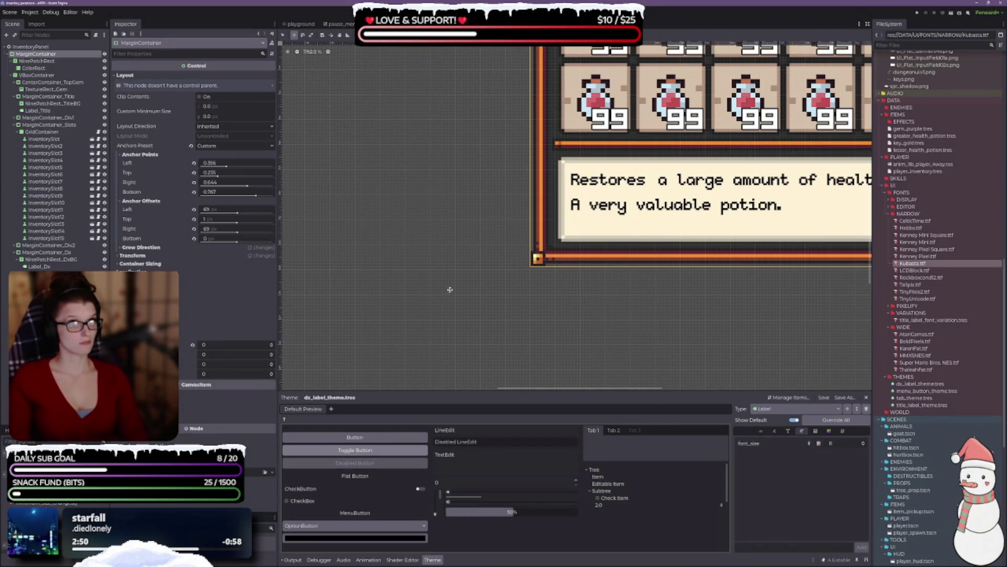
{"action": "left_click_drag", "start_coordinate": [673, 255], "coordinate": [677, 252]}
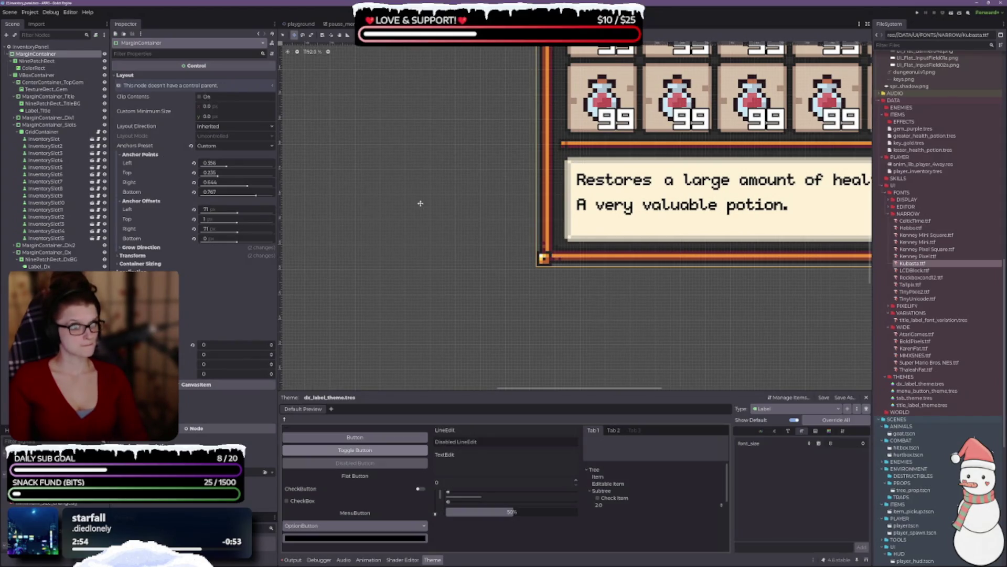
{"action": "left_click", "coordinate": [339, 24]}
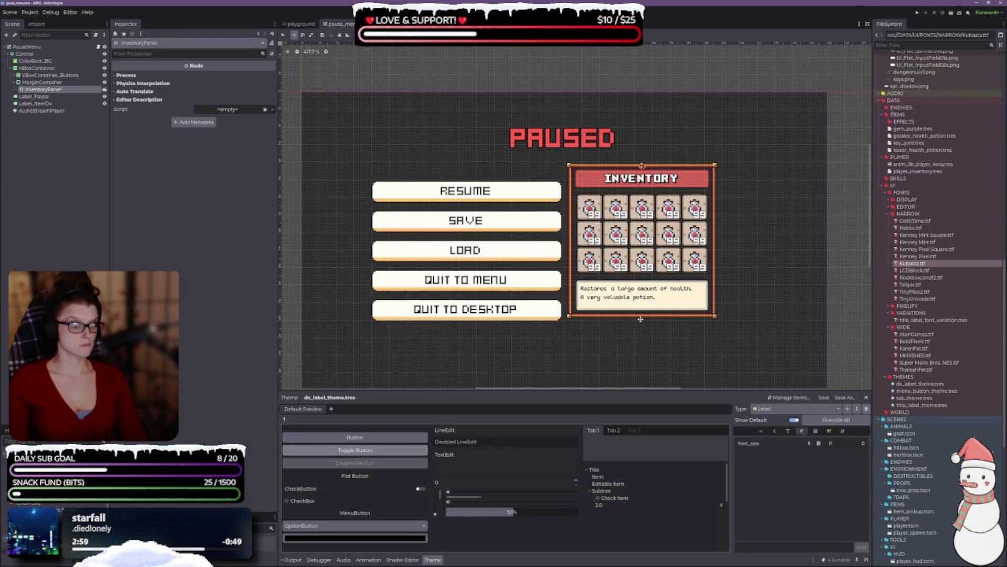
Step: Save pause_menu, collapse the Theme bottom panel, and switch over to VS Code
{"action": "scroll", "coordinate": [629, 304], "scroll_direction": "down", "scroll_amount": 2}
{"action": "key", "text": "ctrl+s"}
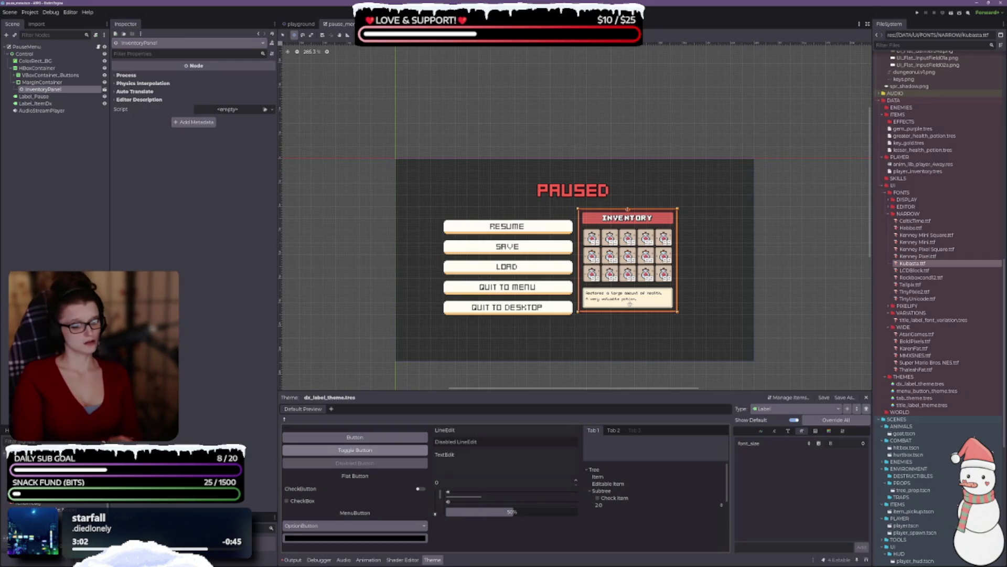
{"action": "left_click", "coordinate": [433, 559]}
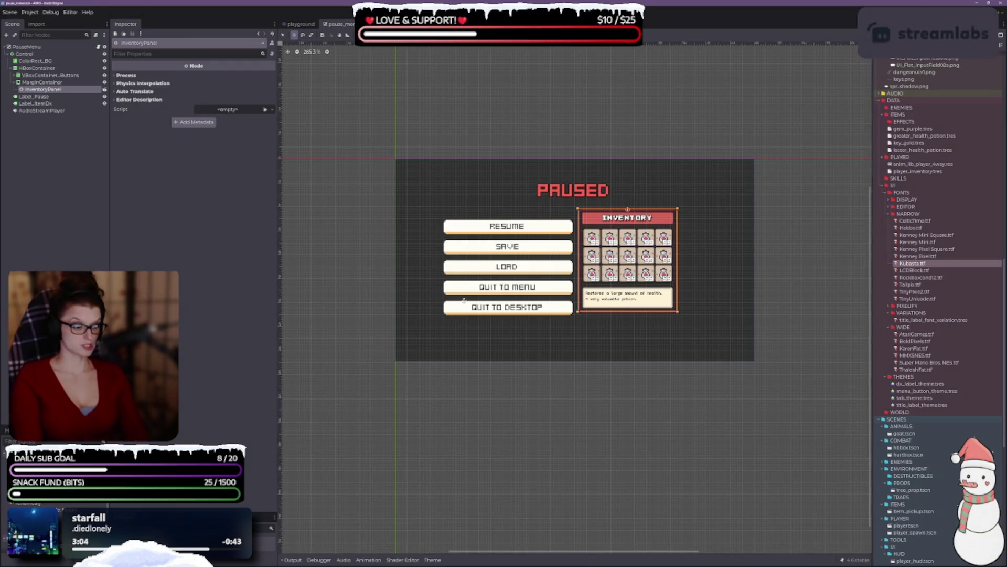
{"action": "scroll", "coordinate": [507, 268], "scroll_direction": "up", "scroll_amount": 2}
{"action": "scroll", "coordinate": [507, 267], "scroll_direction": "up", "scroll_amount": 1}
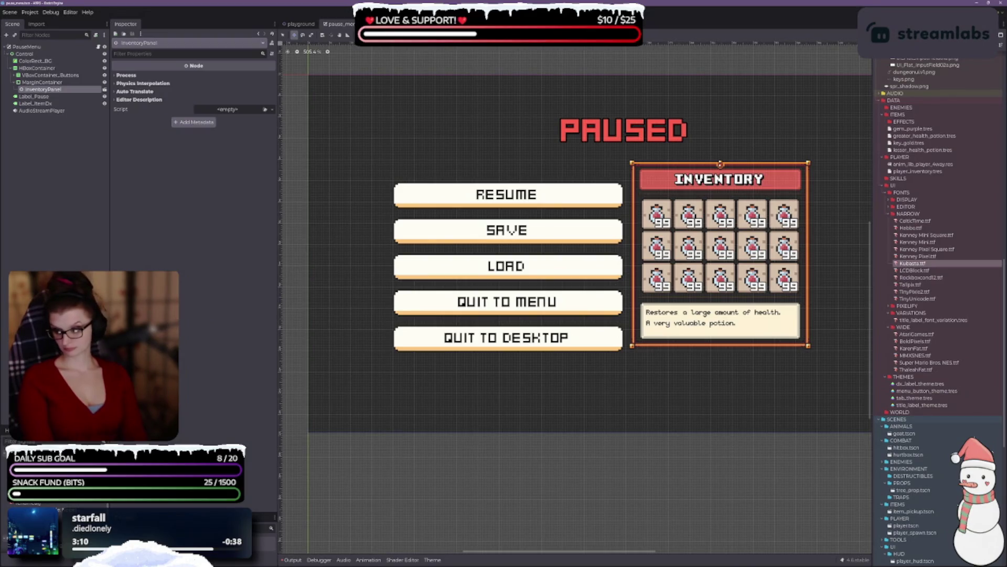
{"action": "key", "text": "alt+Tab"}
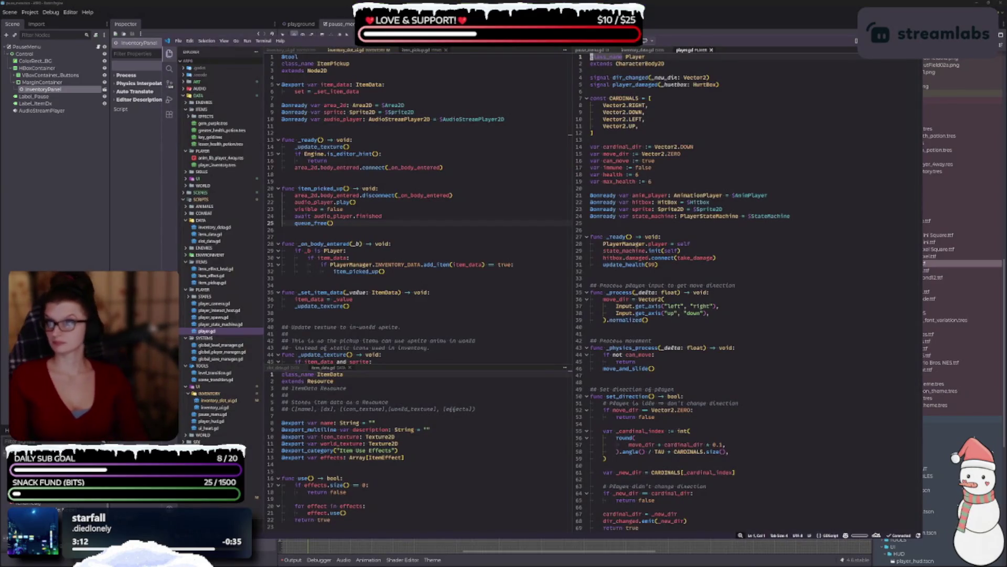